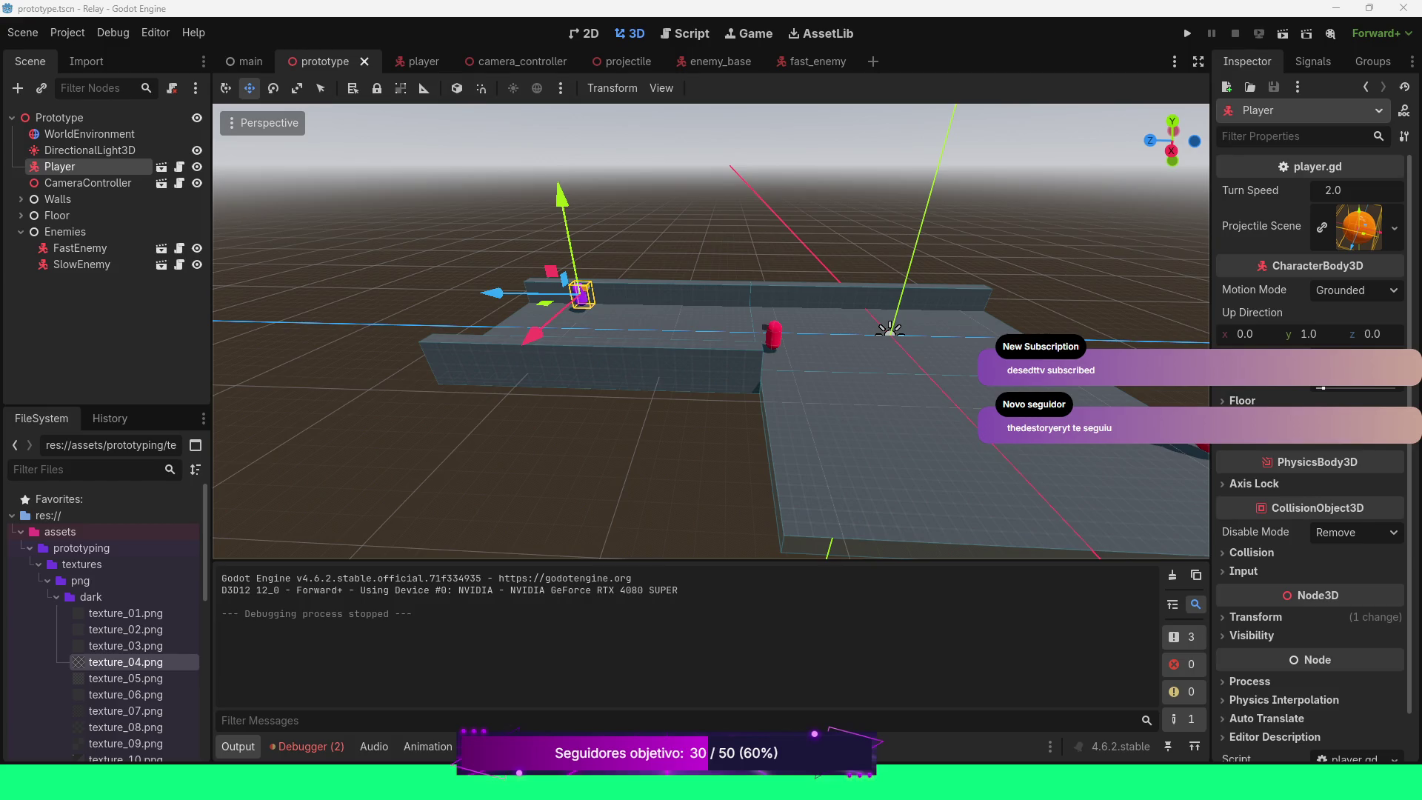
Switch the viewport to orthographic Top View and zoom and pan over the floor and both enemies
{"action": "scroll", "coordinate": [711, 331], "scroll_direction": "down", "scroll_amount": 2}
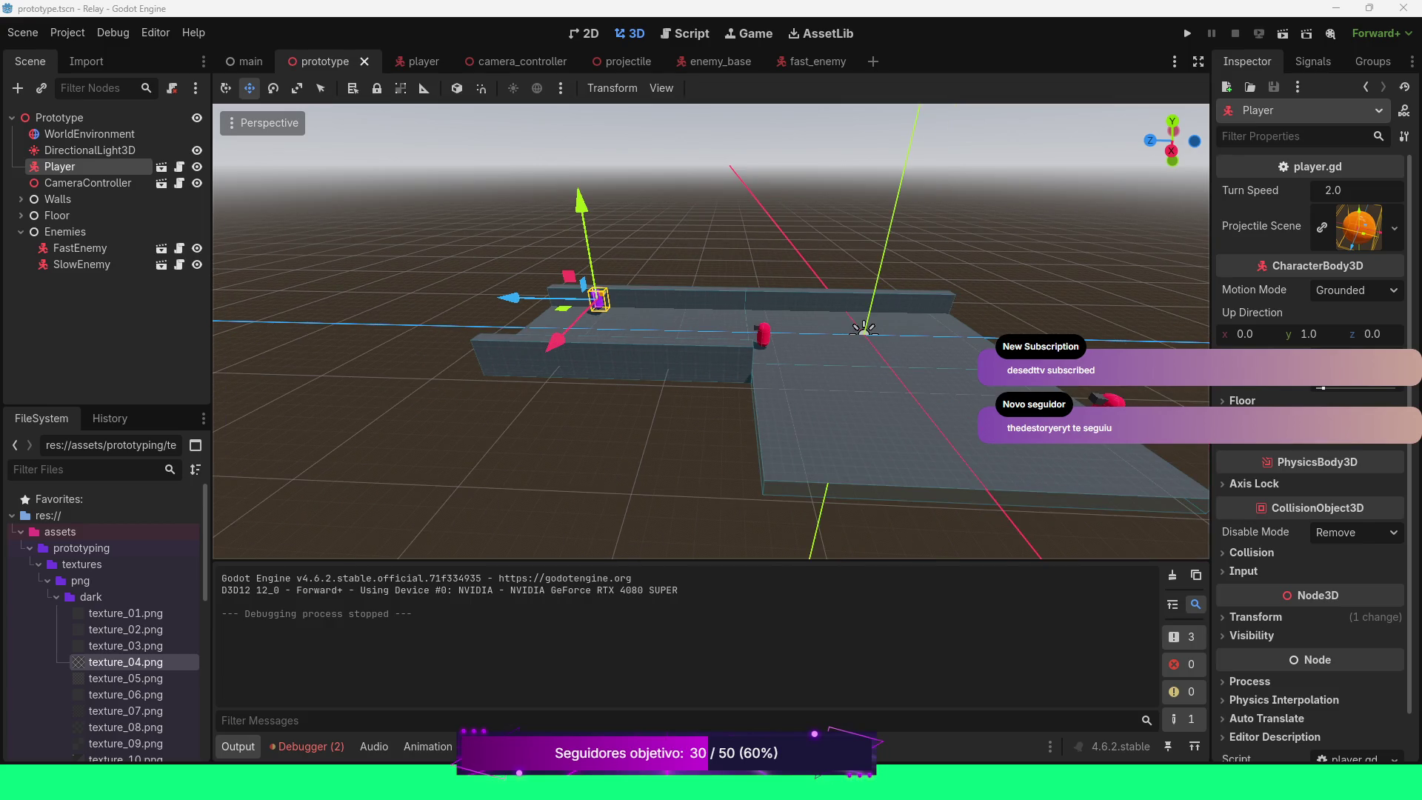
{"action": "scroll", "coordinate": [712, 332], "scroll_direction": "up", "scroll_amount": 2}
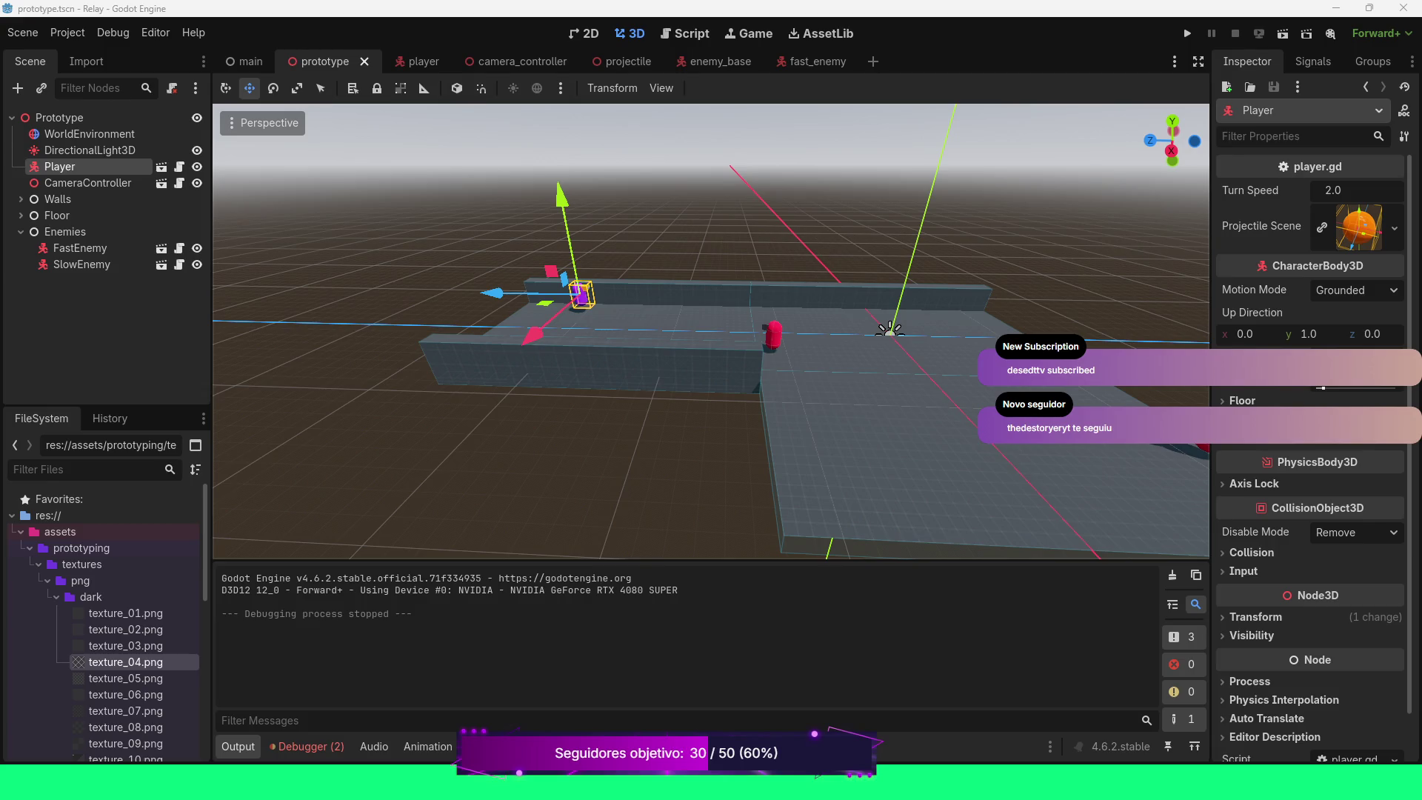
{"action": "left_click", "coordinate": [269, 123]}
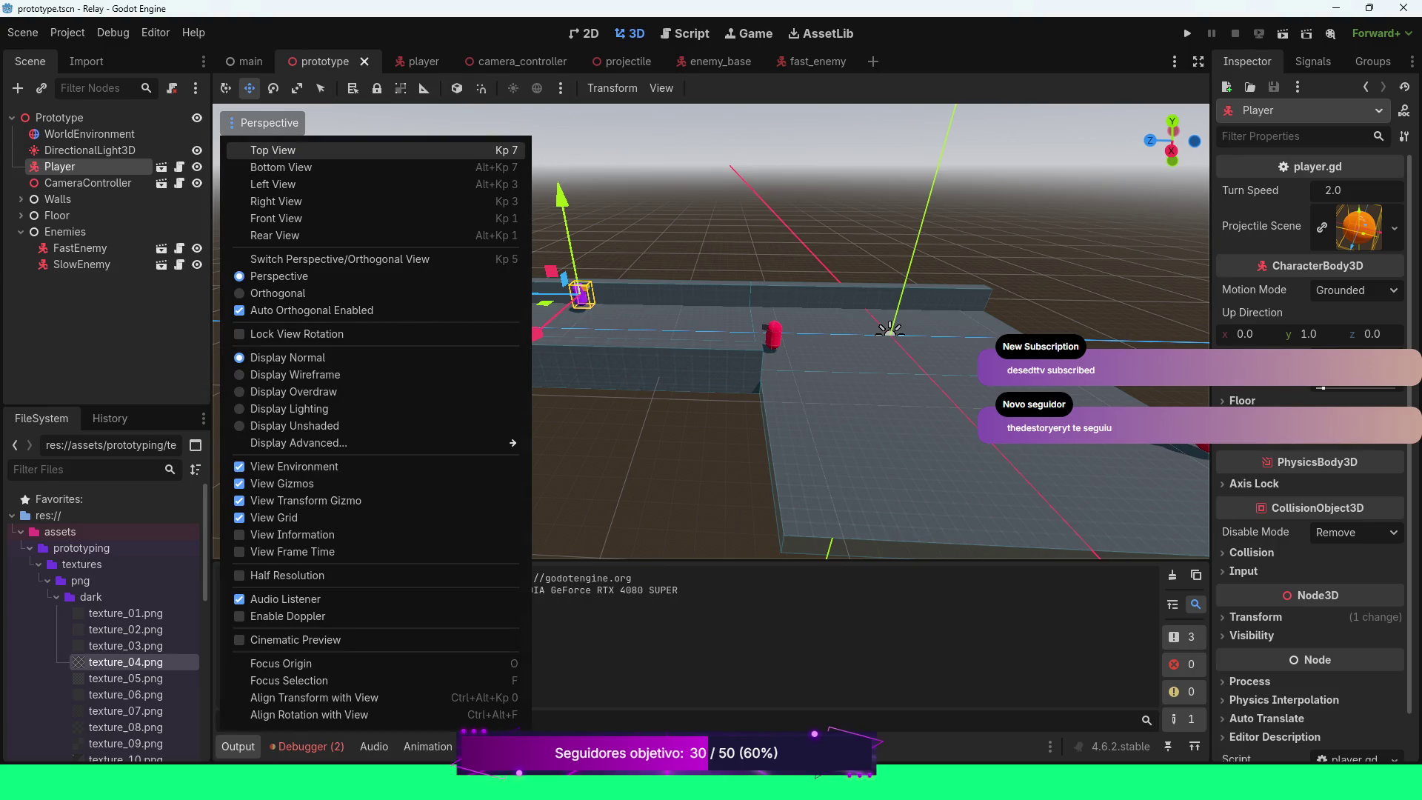
{"action": "left_click", "coordinate": [297, 149]}
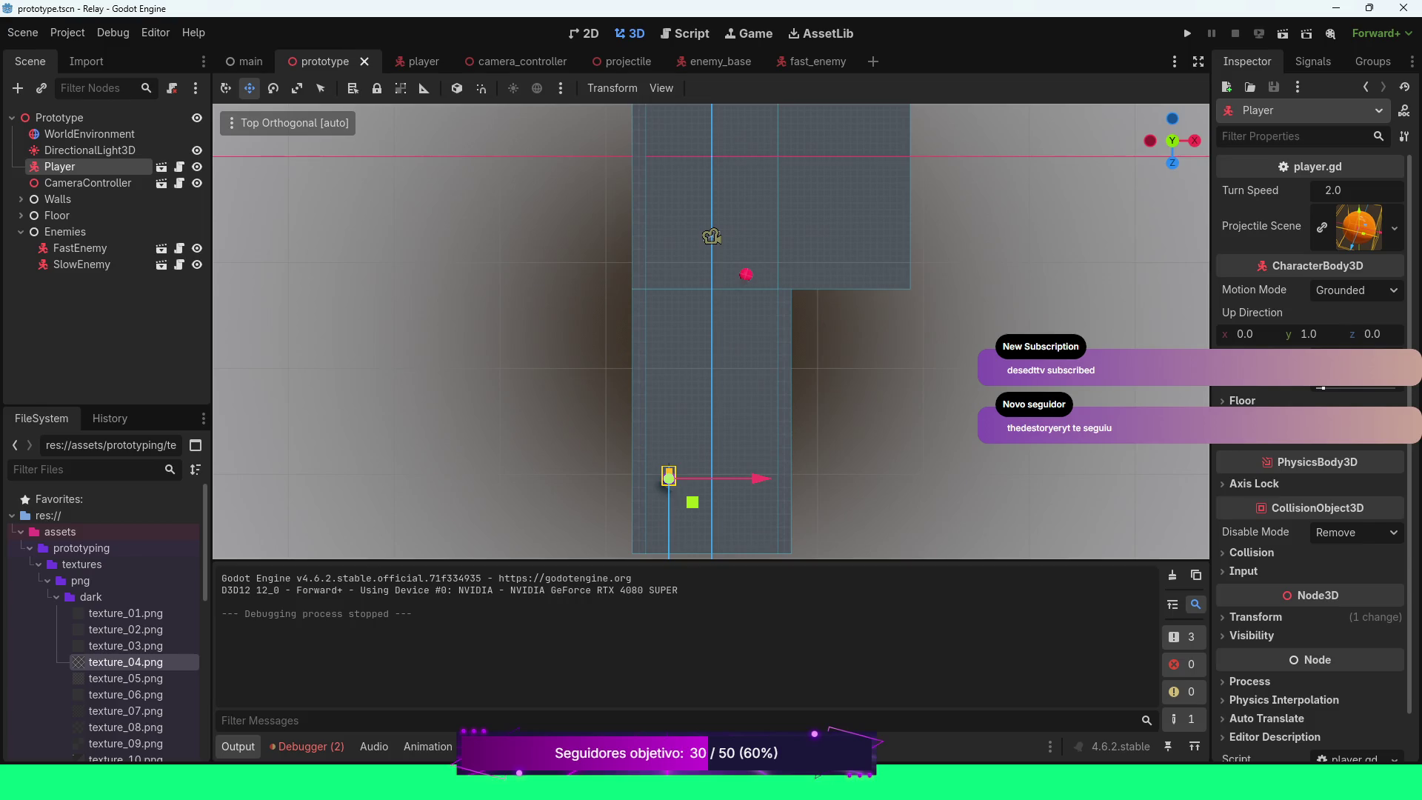
{"action": "scroll", "coordinate": [711, 333], "scroll_direction": "up", "scroll_amount": 3}
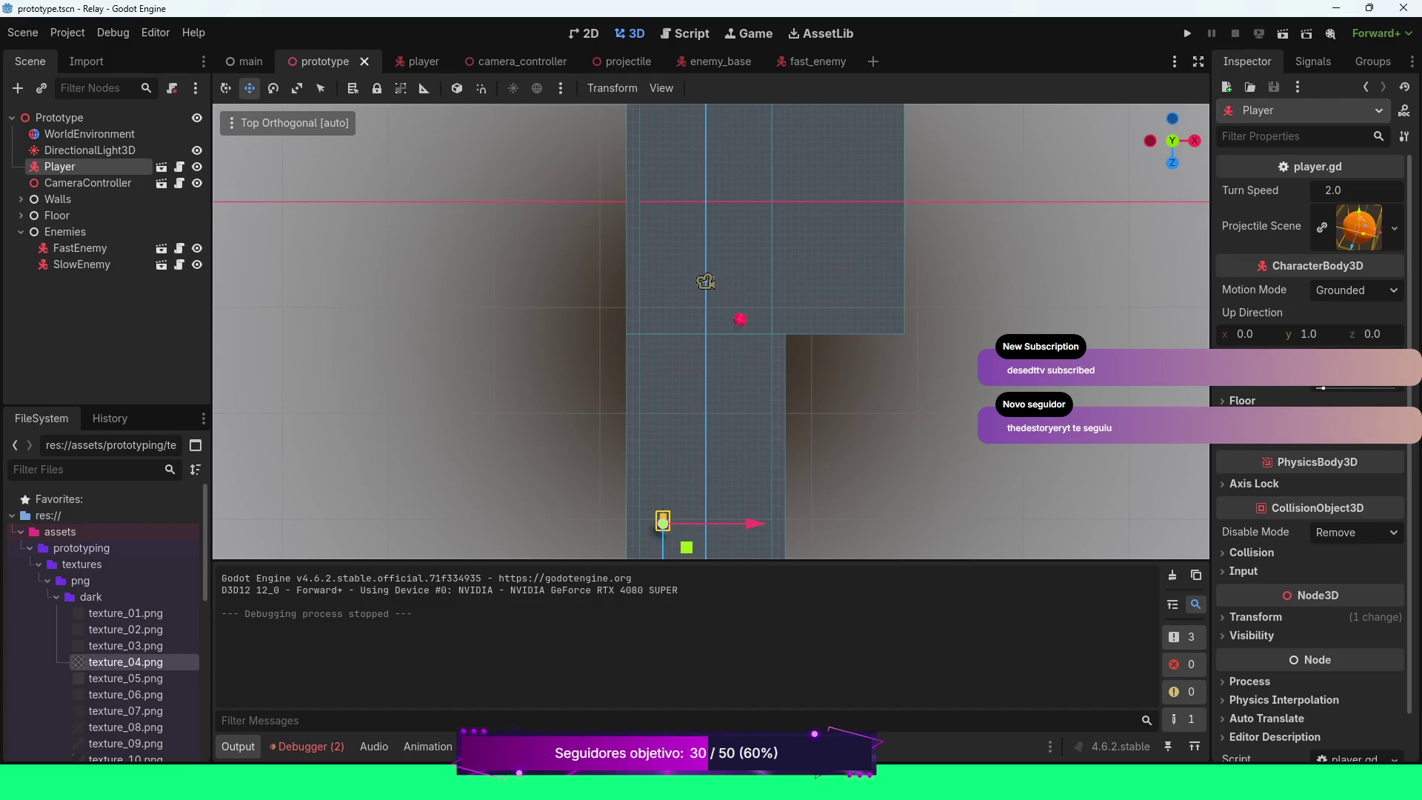
{"action": "scroll", "coordinate": [712, 333], "scroll_direction": "down", "scroll_amount": 3}
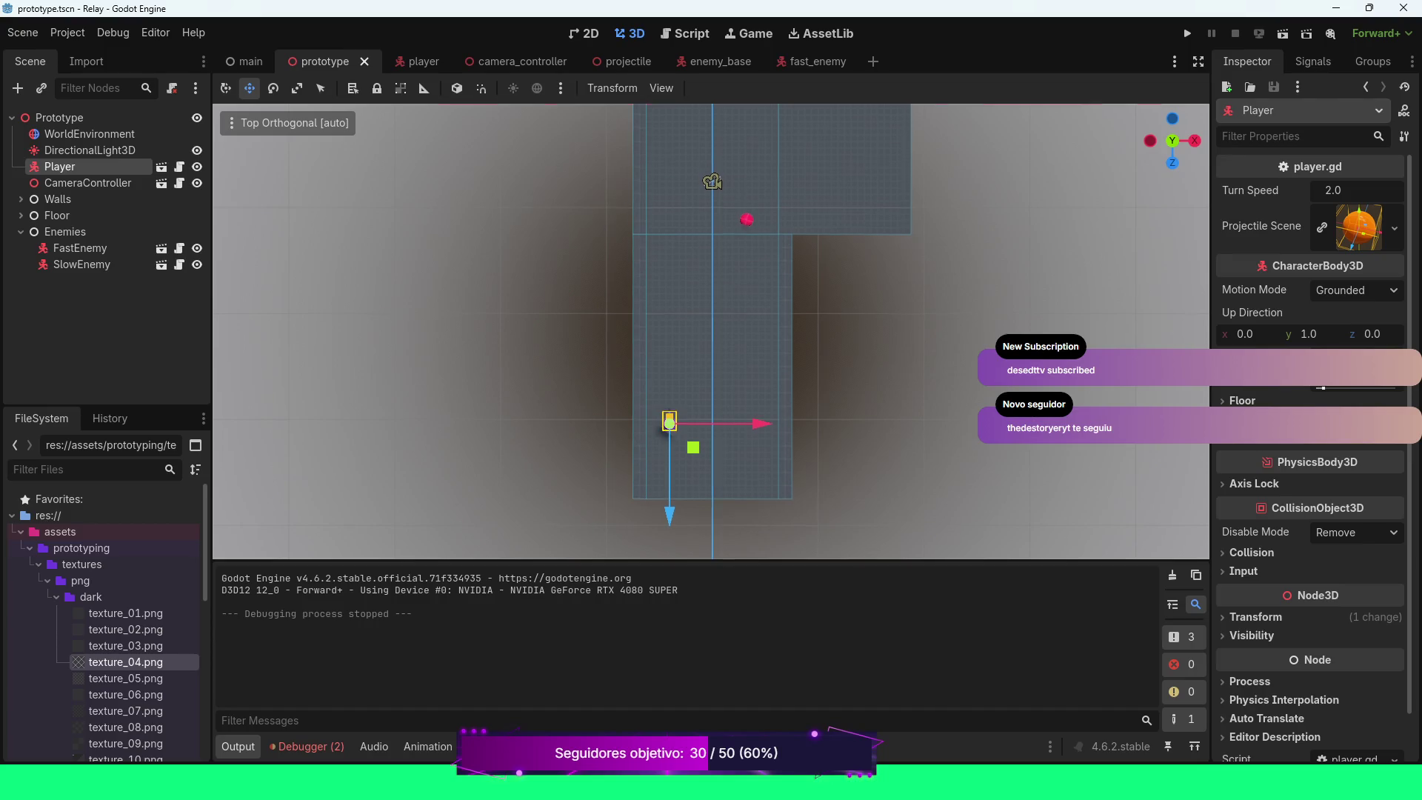
{"action": "scroll", "coordinate": [711, 334], "scroll_direction": "up", "scroll_amount": 3}
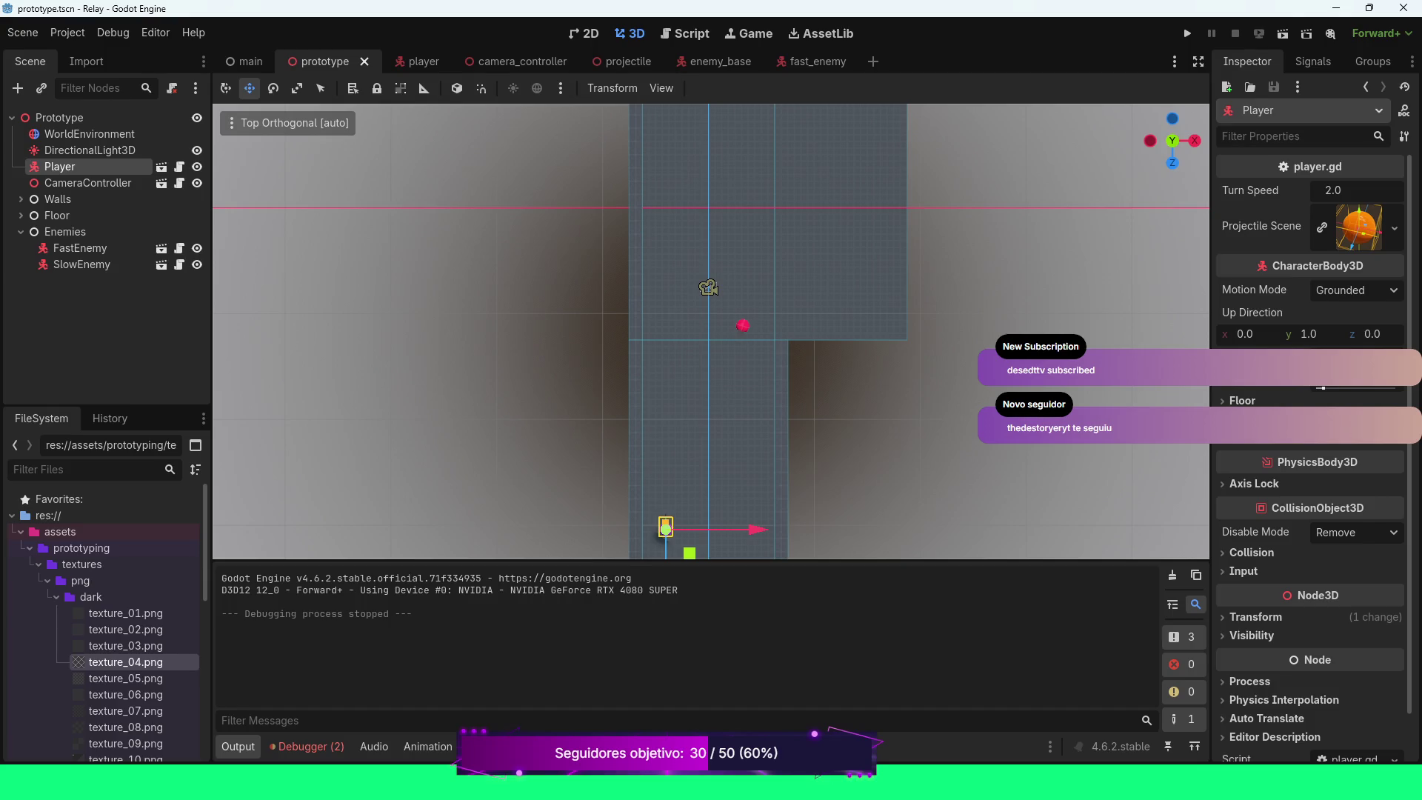
{"action": "scroll", "coordinate": [711, 331], "scroll_direction": "up", "scroll_amount": 3}
{"action": "scroll", "coordinate": [712, 331], "scroll_direction": "right", "scroll_amount": 4}
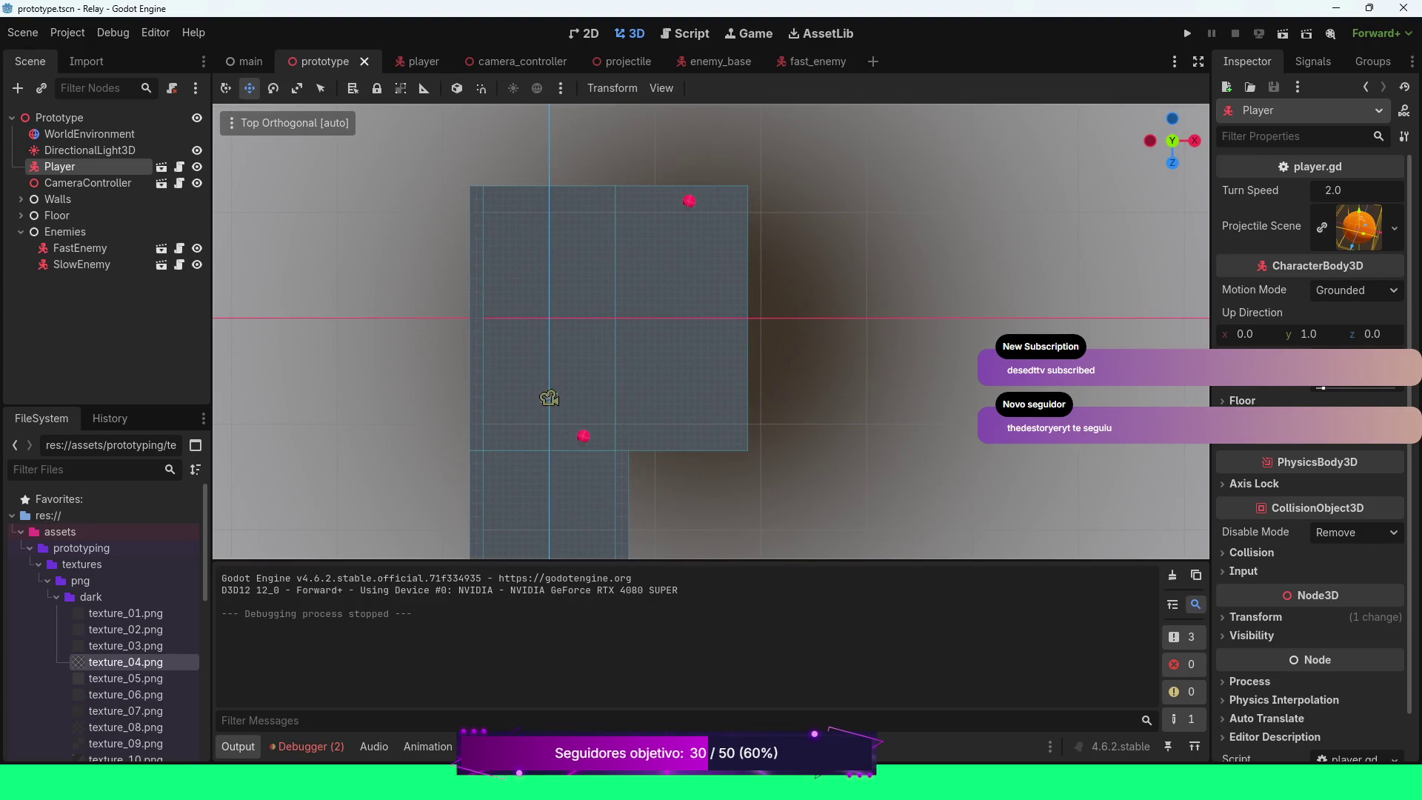
Return to perspective view and orbit to a low oblique angle over the level
{"action": "key", "text": "KP_5"}
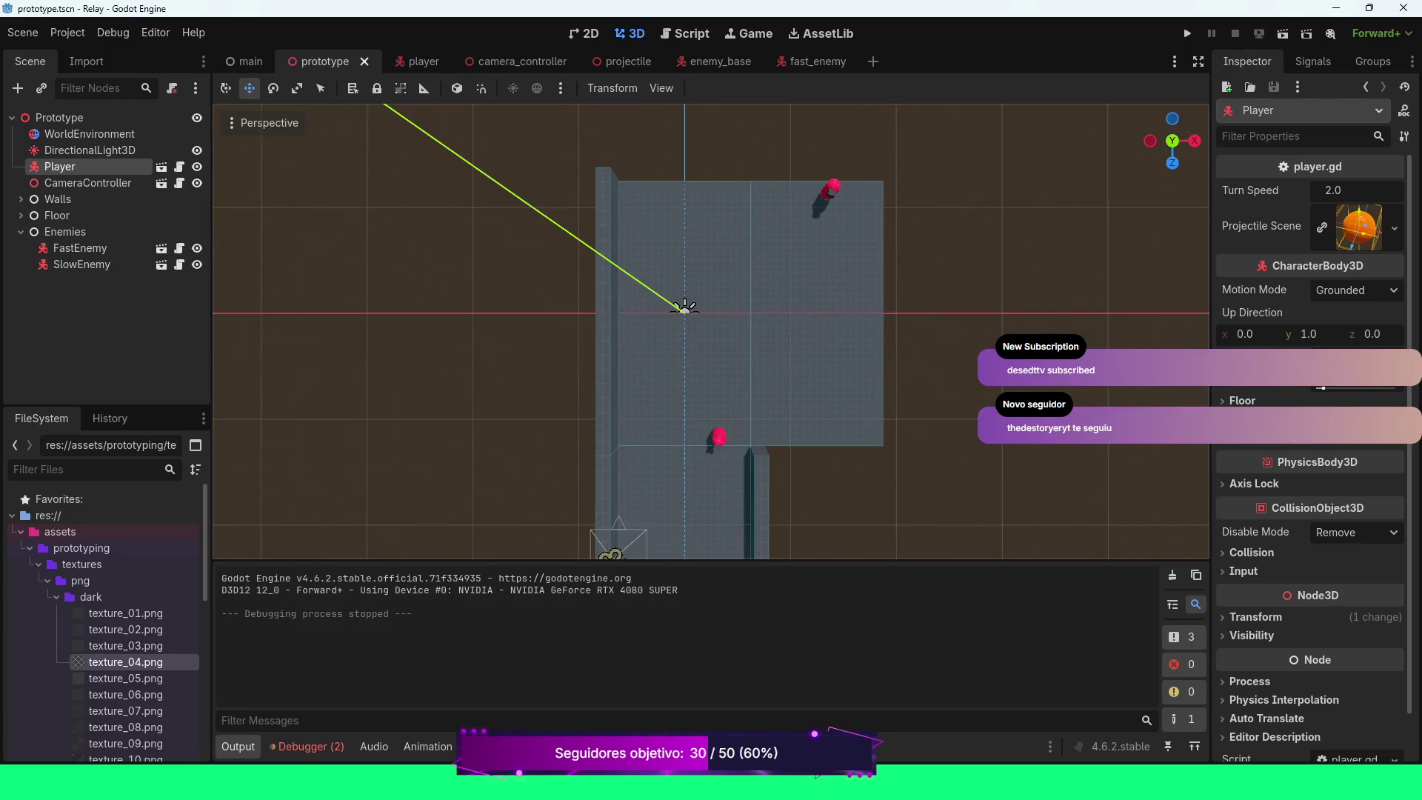
{"action": "key", "text": "KP_2"}
{"action": "key", "text": "KP_2"}
{"action": "key", "text": "KP_2"}
{"action": "key", "text": "KP_4"}
{"action": "key", "text": "KP_4"}
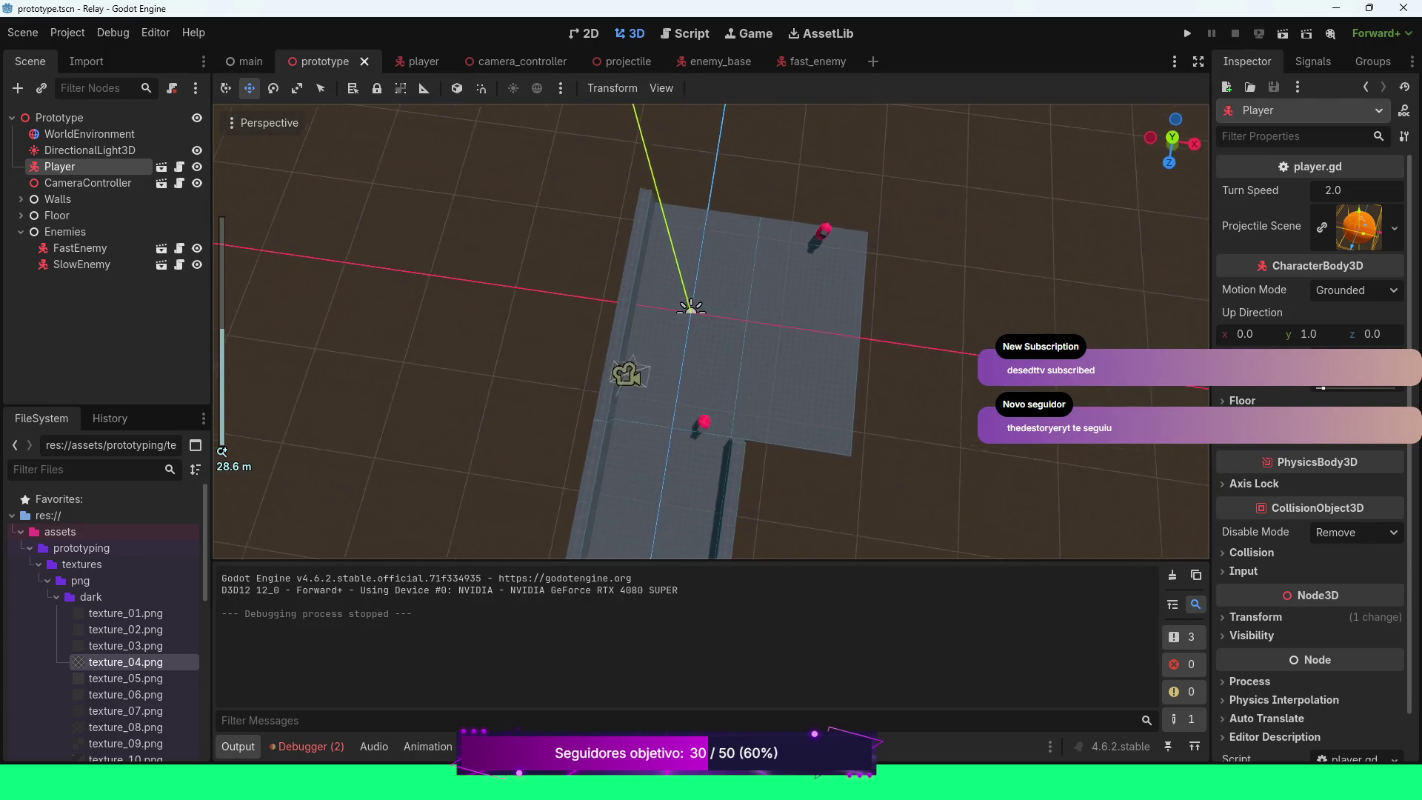
{"action": "key", "text": "KP_2"}
{"action": "key", "text": "KP_2"}
{"action": "key", "text": "KP_2"}
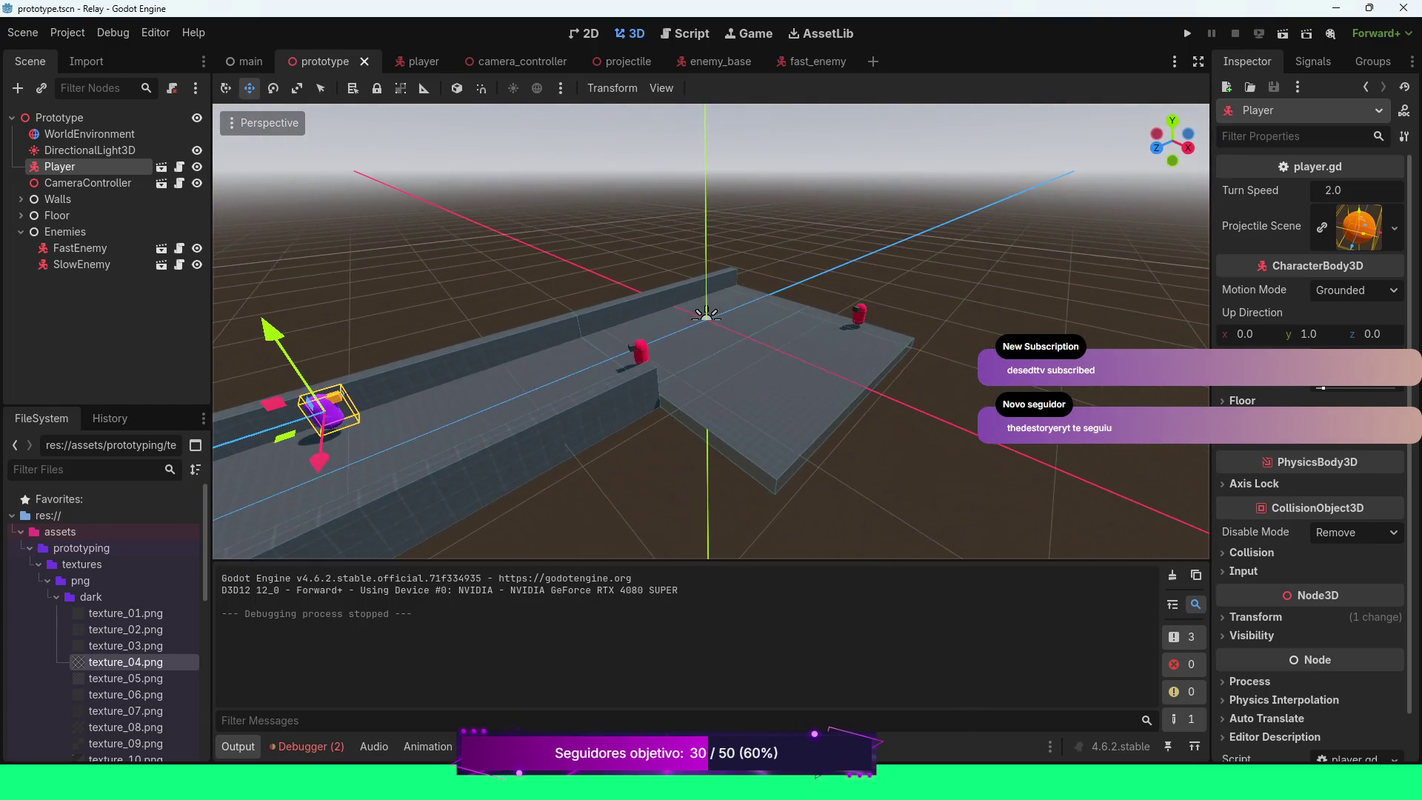
Orbit further around the level, looking down steeply, then lowering toward the floor
{"action": "key", "text": "KP_6"}
{"action": "key", "text": "KP_6"}
{"action": "key", "text": "KP_6"}
{"action": "key", "text": "KP_8"}
{"action": "key", "text": "KP_8"}
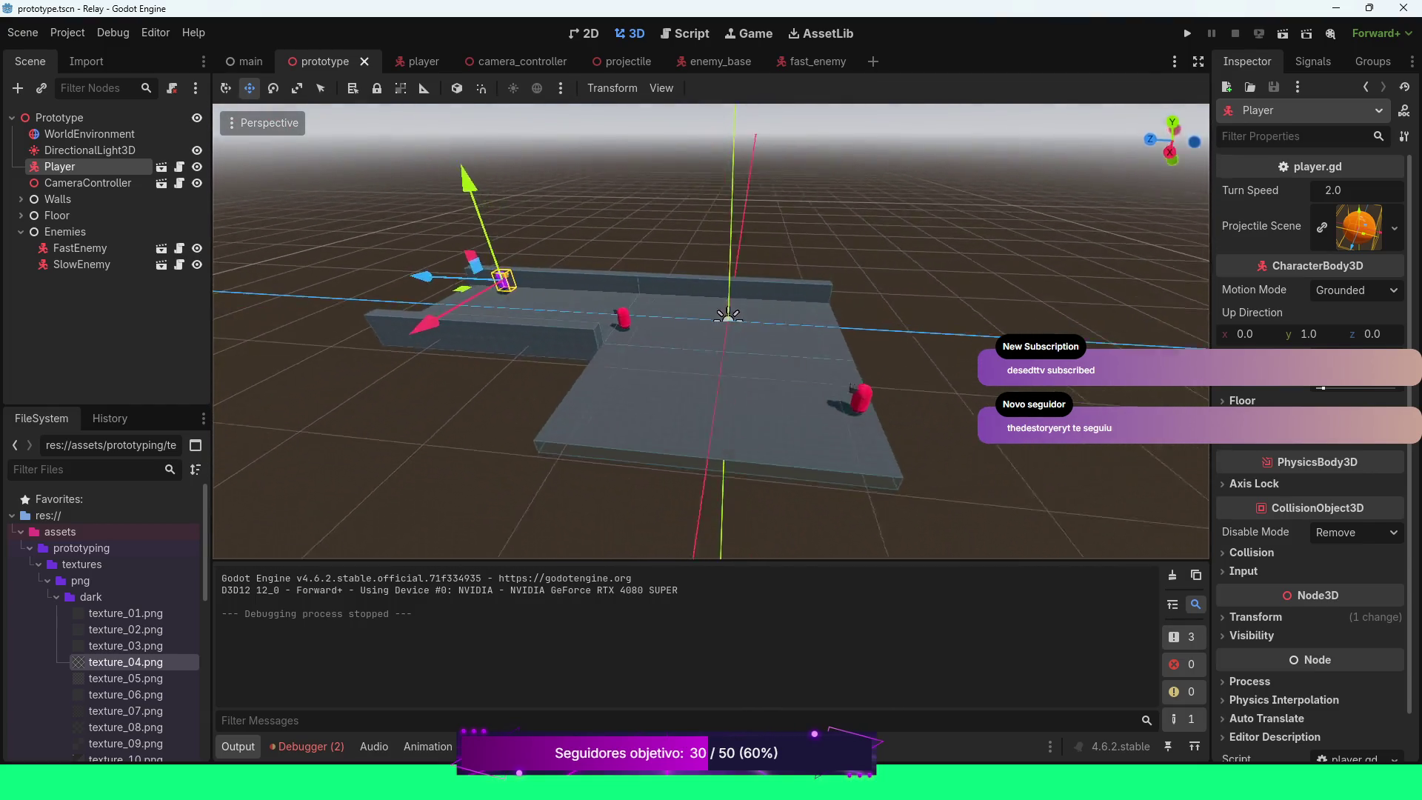
{"action": "key", "text": "KP_6"}
{"action": "key", "text": "KP_6"}
{"action": "key", "text": "KP_6"}
{"action": "key", "text": "KP_2"}
{"action": "key", "text": "KP_2"}
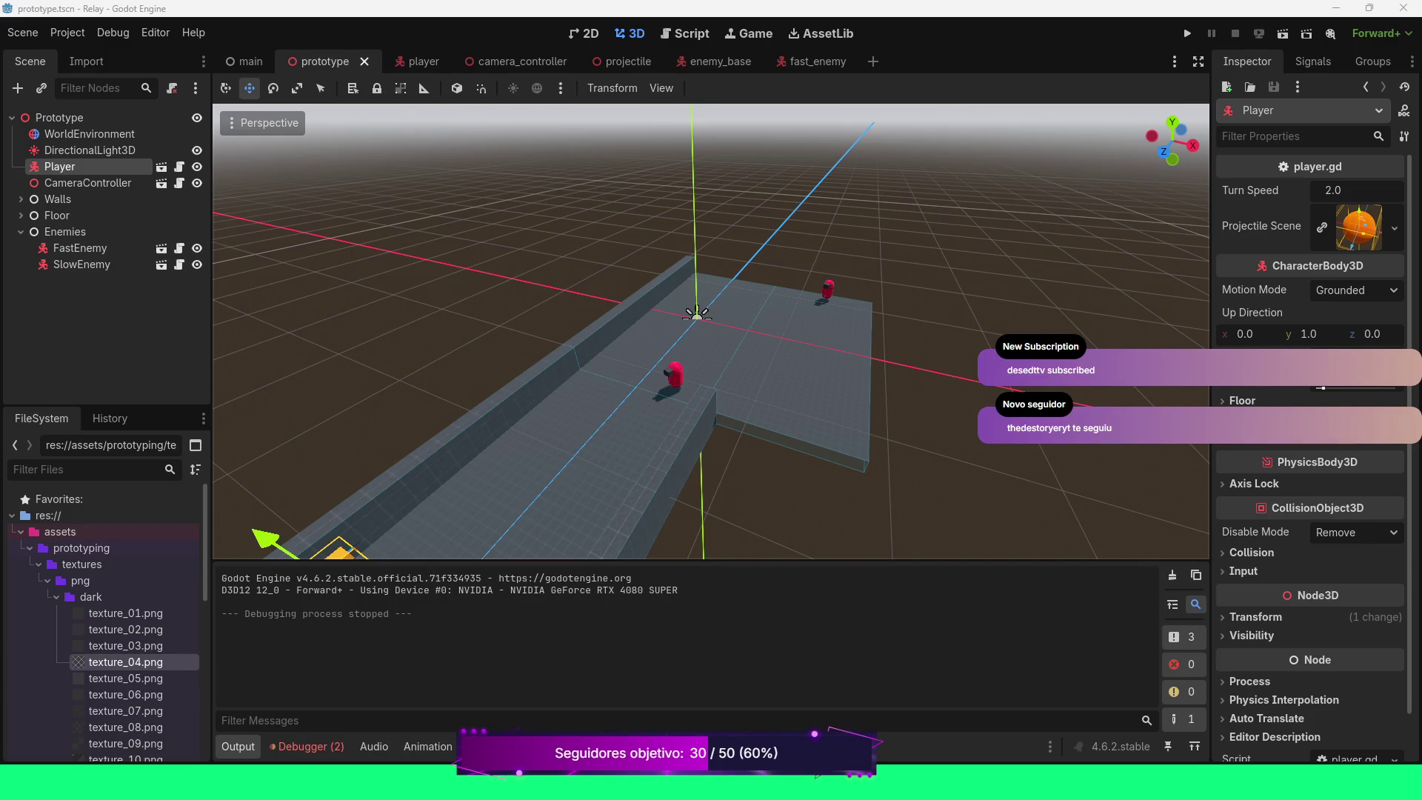
Zoom the 3D viewport out until the walls, floor, enemies and Player gizmo all fit in view
{"action": "scroll", "coordinate": [711, 332], "scroll_direction": "down", "scroll_amount": 4}
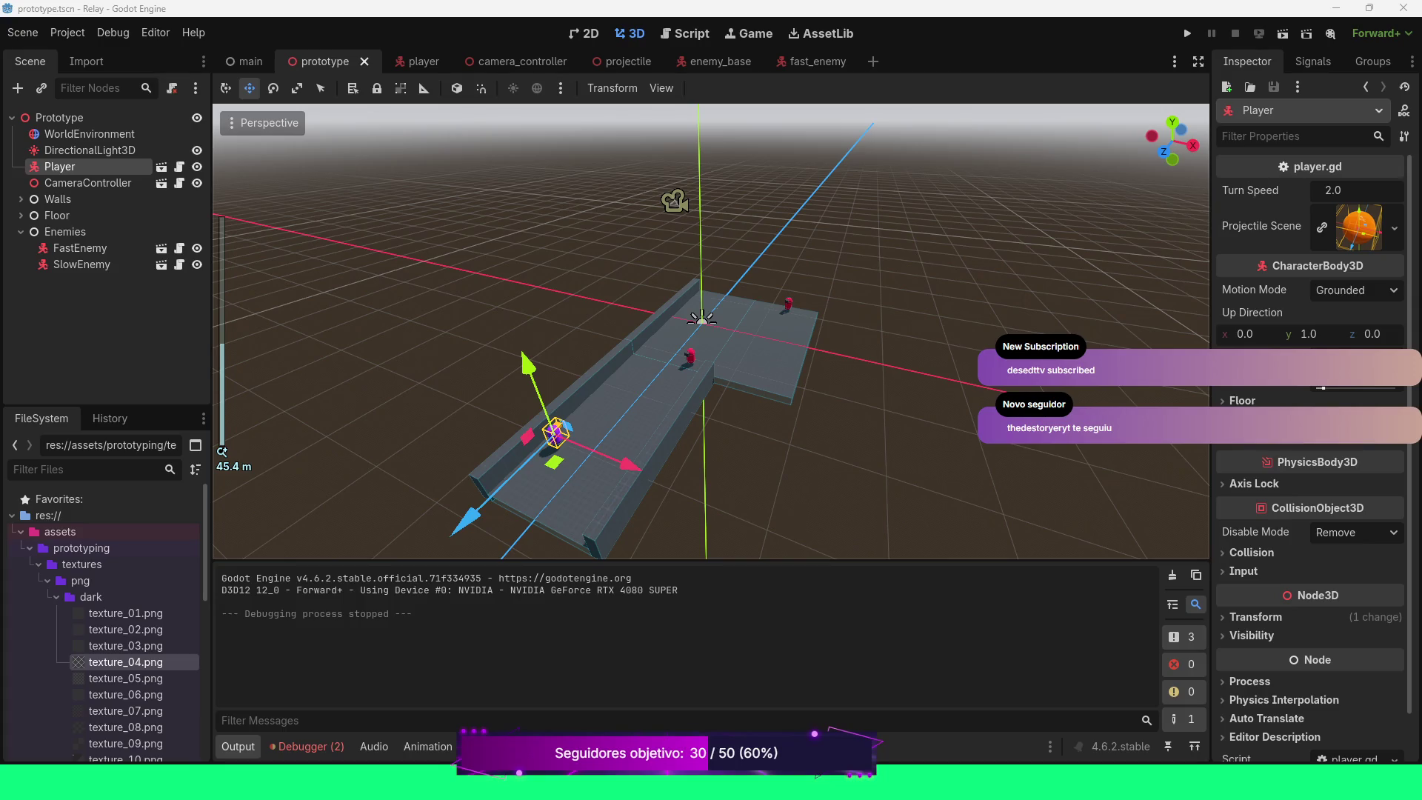
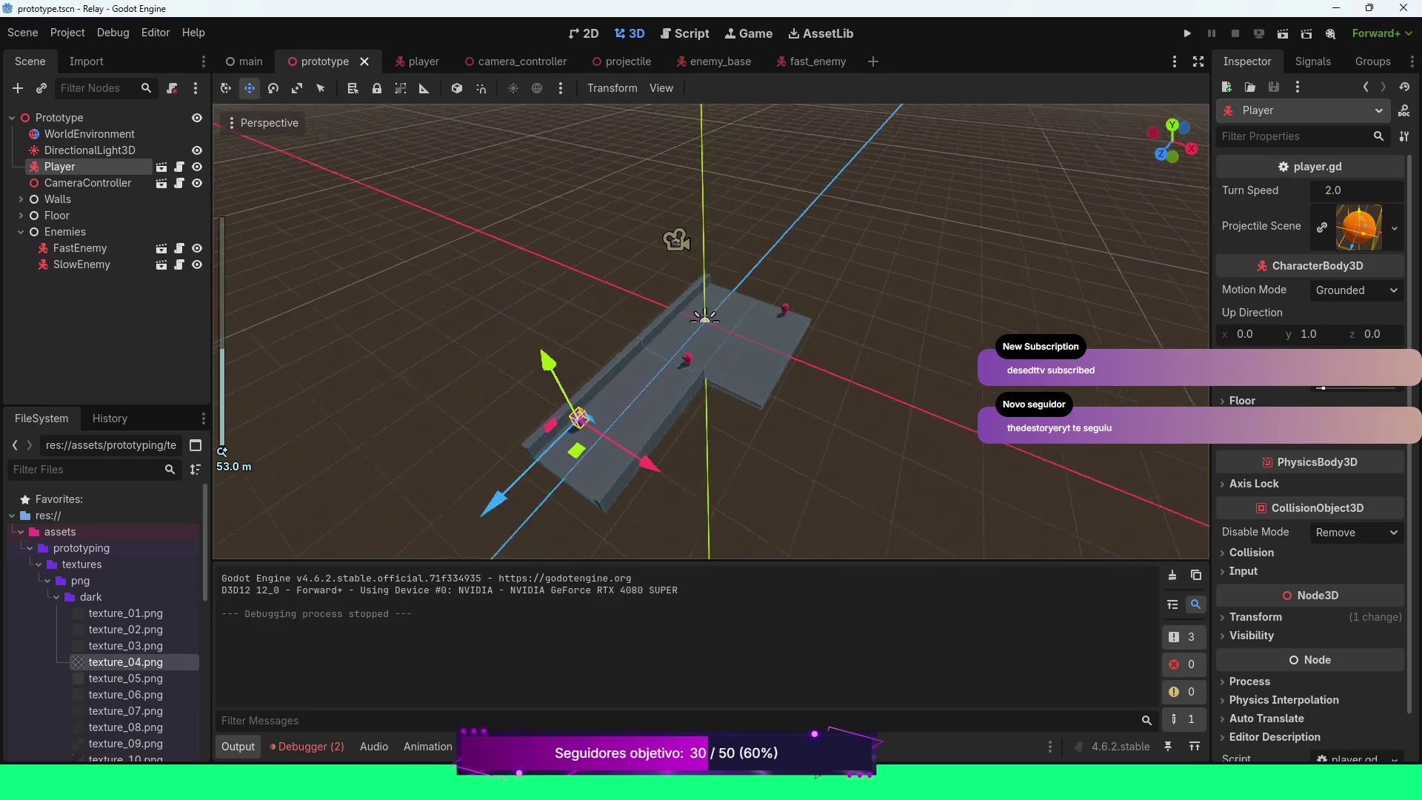
Collapse the textures folder and select the prototyping folder in FileSystem
{"action": "scroll", "coordinate": [711, 331], "scroll_direction": "up", "scroll_amount": 3}
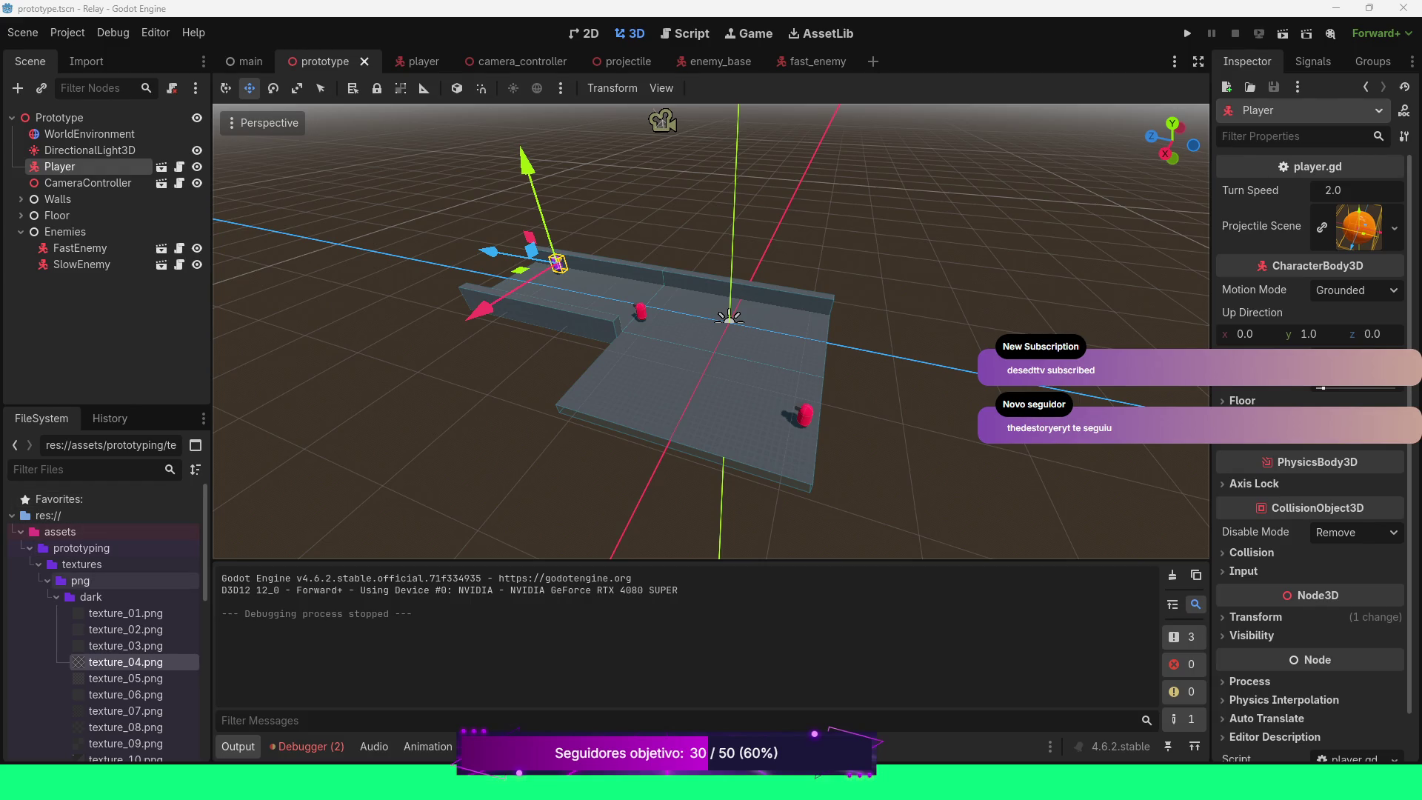
{"action": "left_click", "coordinate": [39, 563]}
{"action": "left_click", "coordinate": [81, 548]}
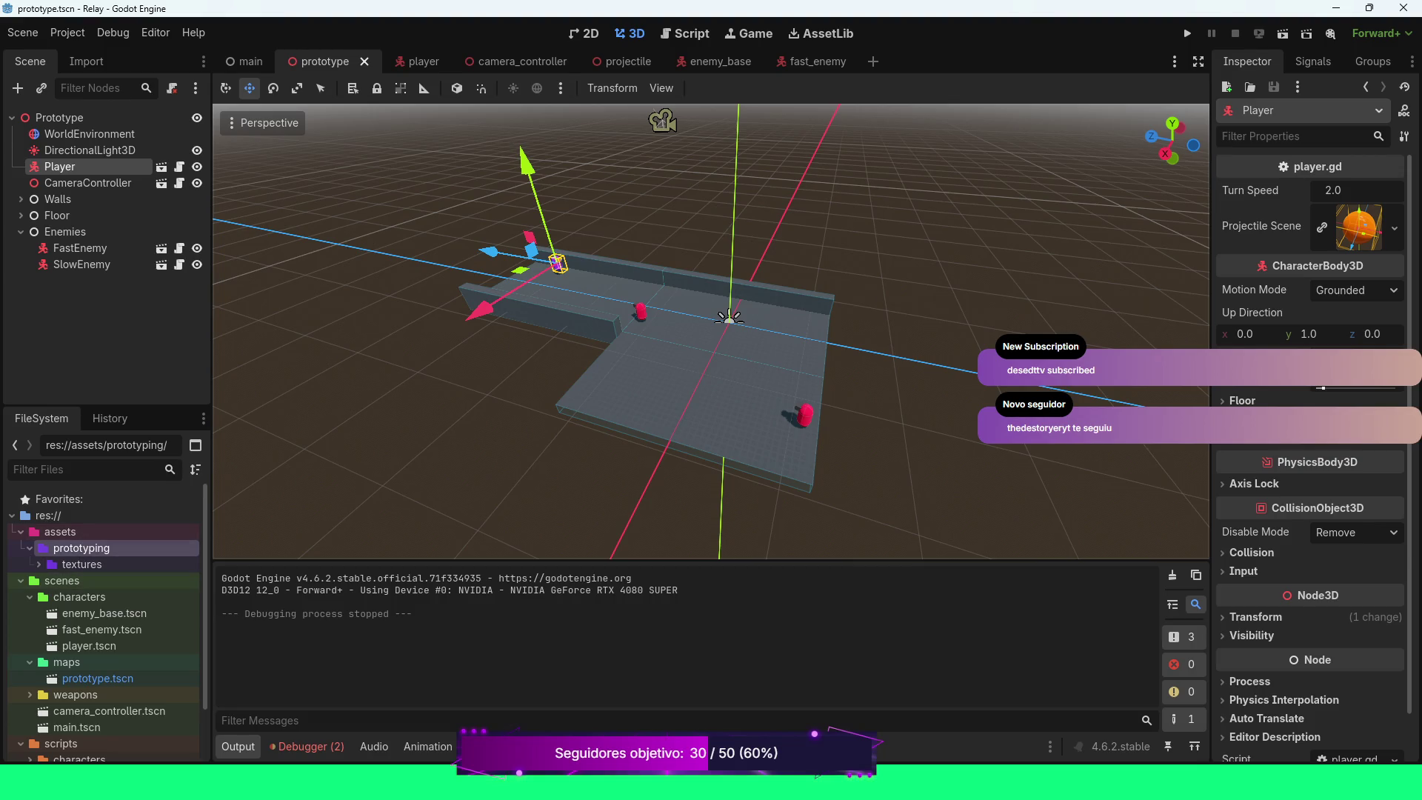
Create a new folder named 'buildings' inside prototyping and select it
{"action": "right_click", "coordinate": [87, 548]}
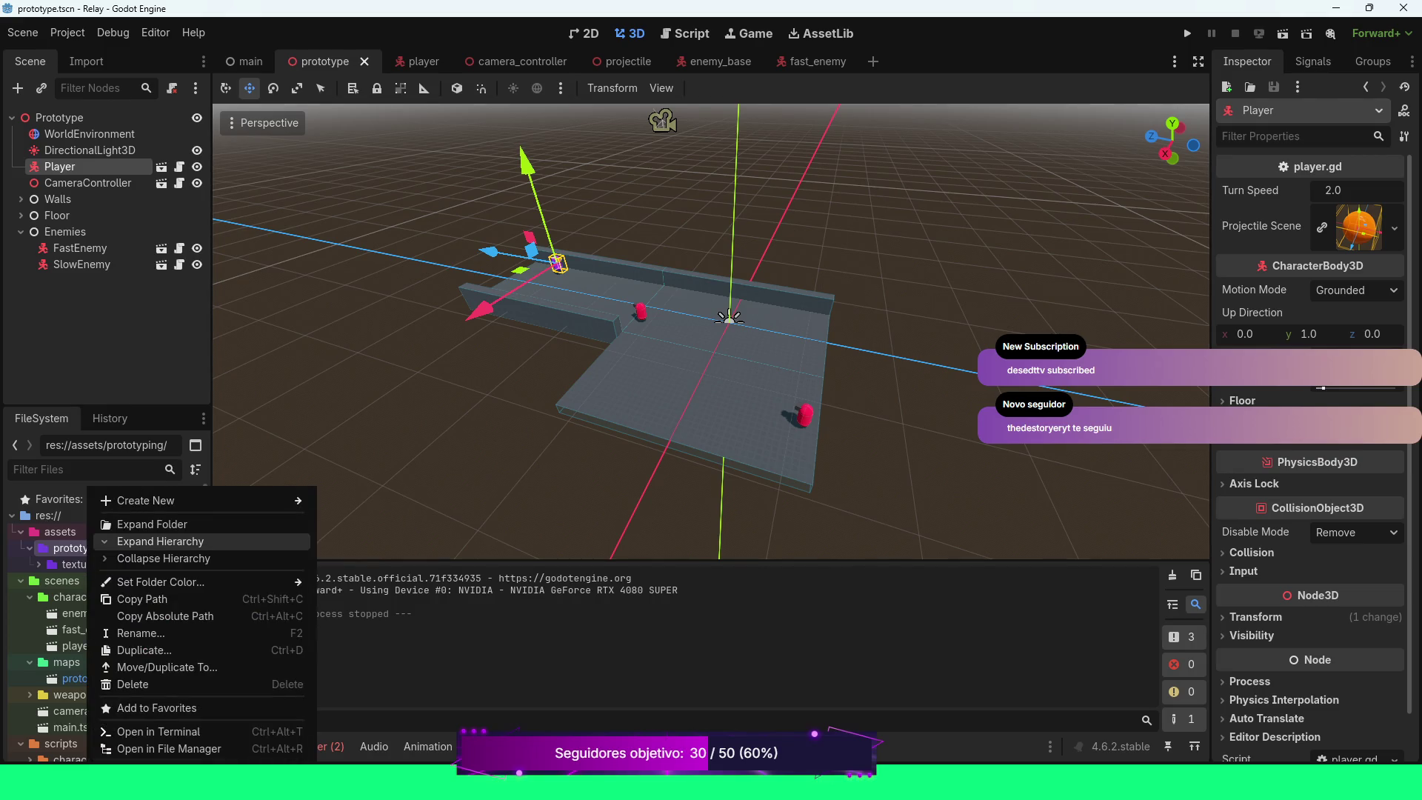
{"action": "mouse_move", "coordinate": [185, 500]}
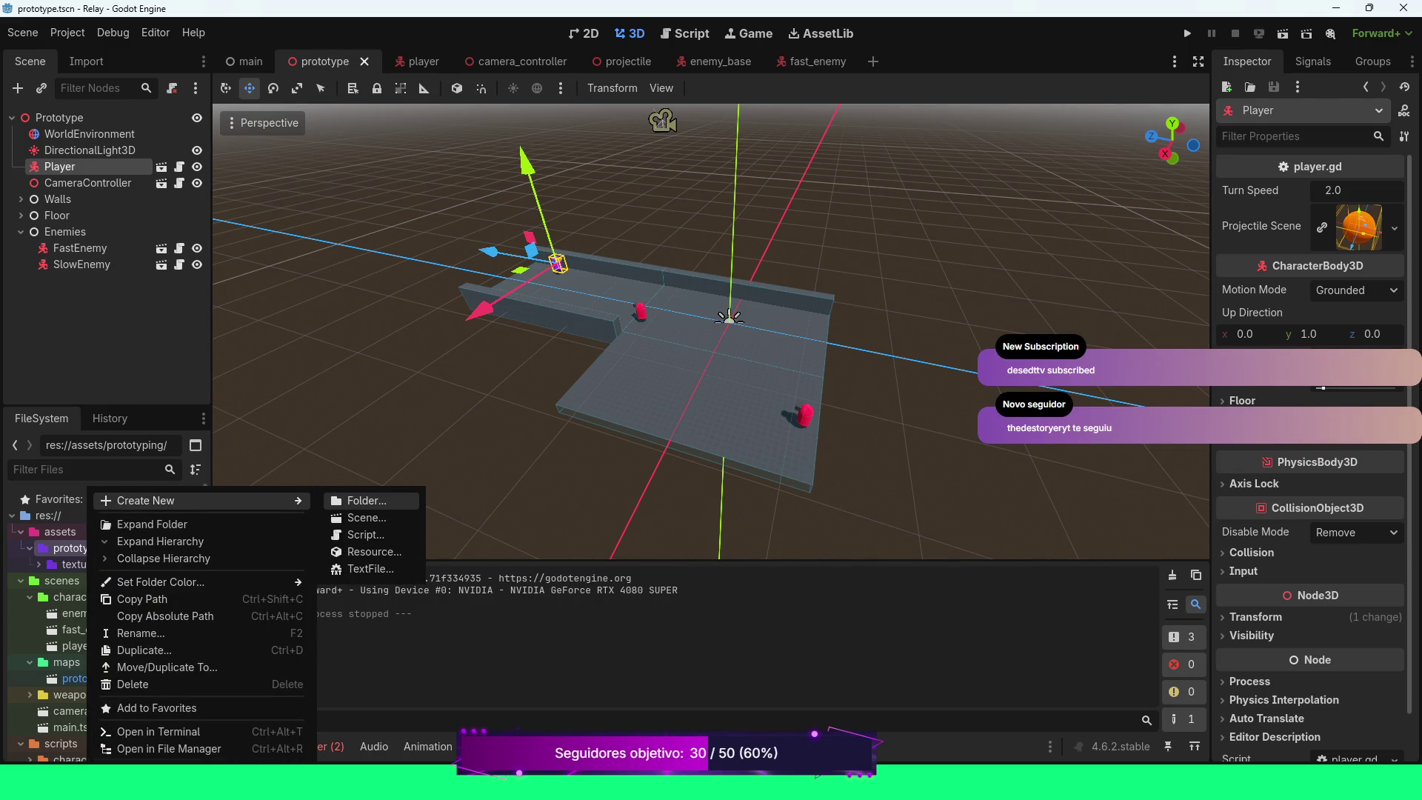
{"action": "left_click", "coordinate": [367, 500]}
{"action": "type", "text": "buildi"}
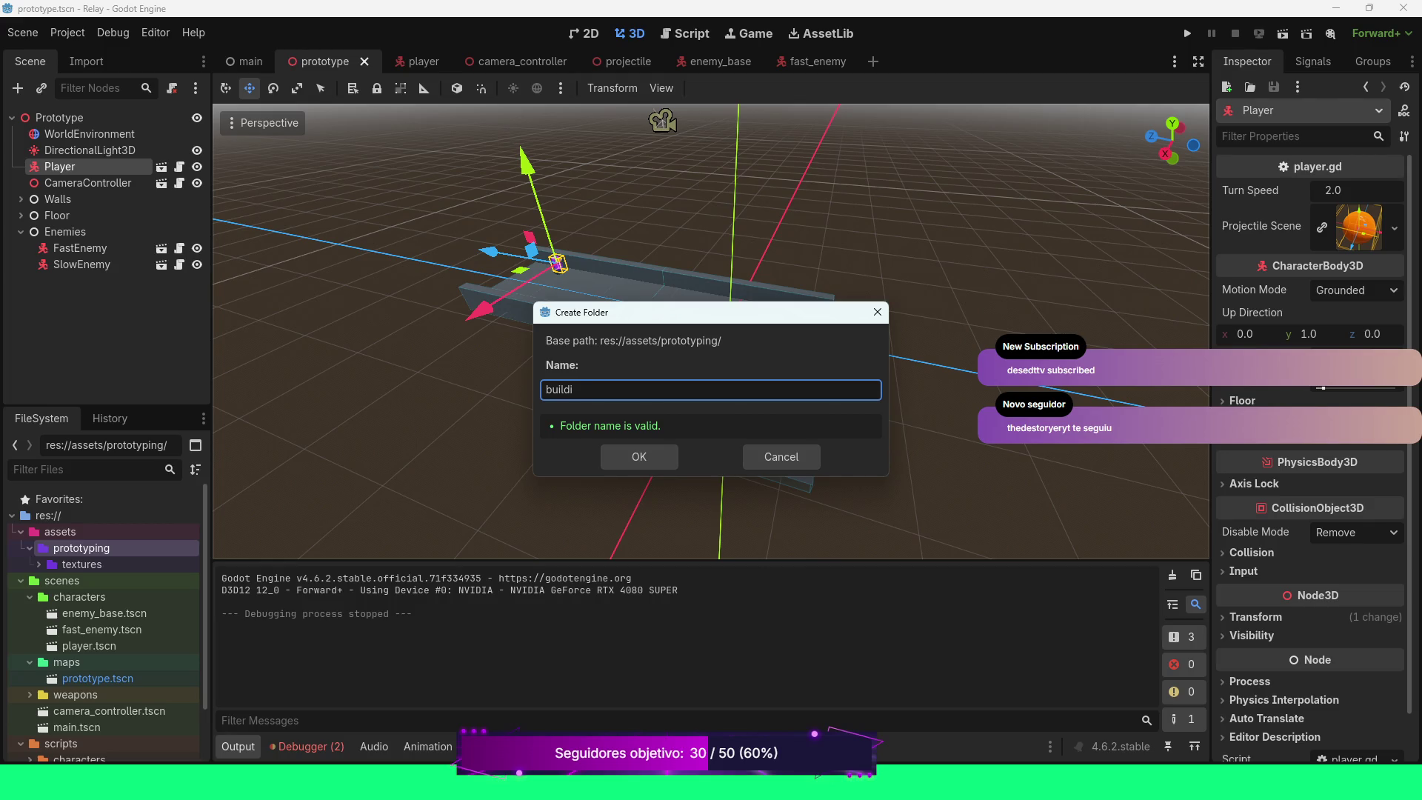
{"action": "key", "text": "BackSpace"}
{"action": "key", "text": "BackSpace"}
{"action": "key", "text": "BackSpace"}
{"action": "type", "text": "ldings"}
{"action": "key", "text": "Return"}
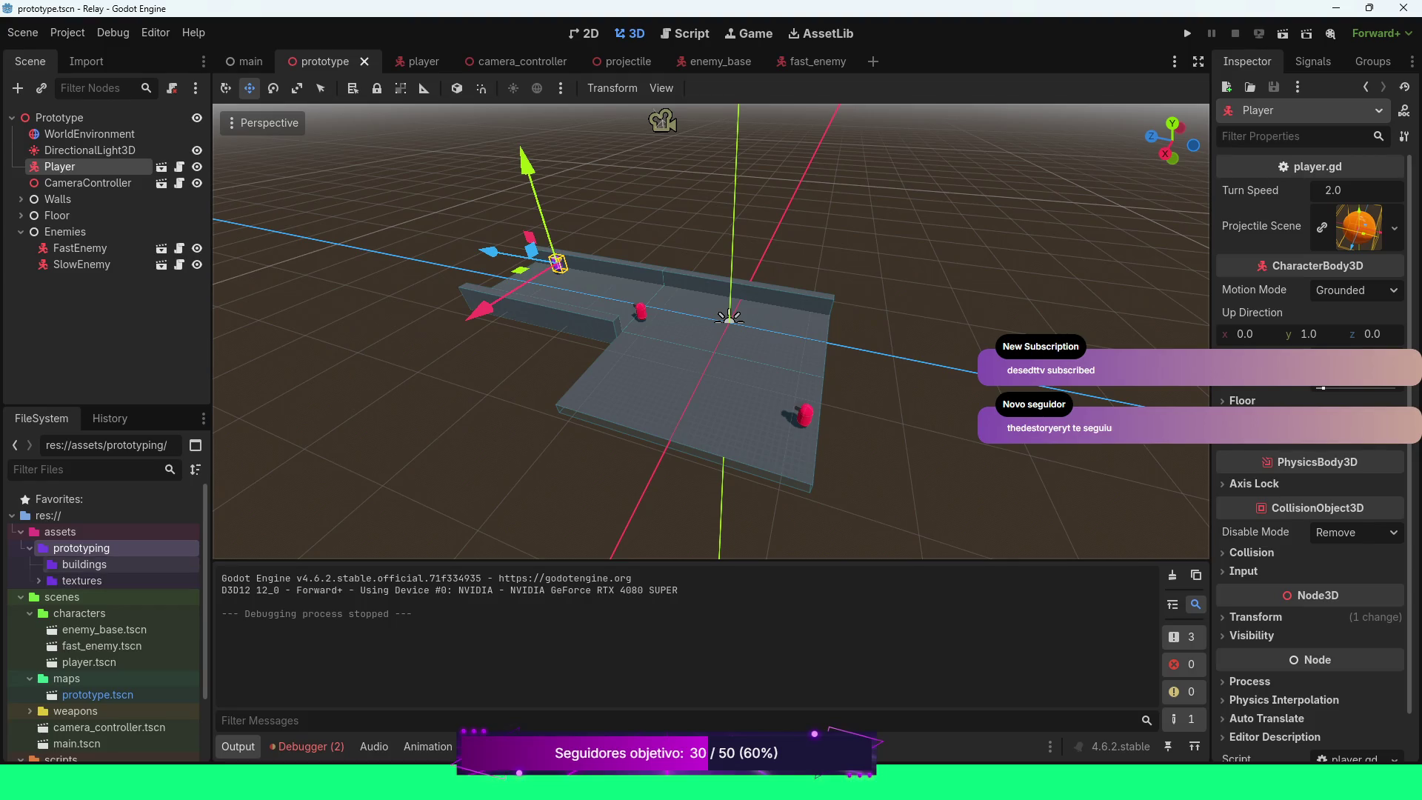
{"action": "left_click", "coordinate": [82, 564]}
{"action": "right_click", "coordinate": [98, 564]}
Set the buildings folder colour to Gray and expand it to show stairs.fbx
{"action": "mouse_move", "coordinate": [185, 582]}
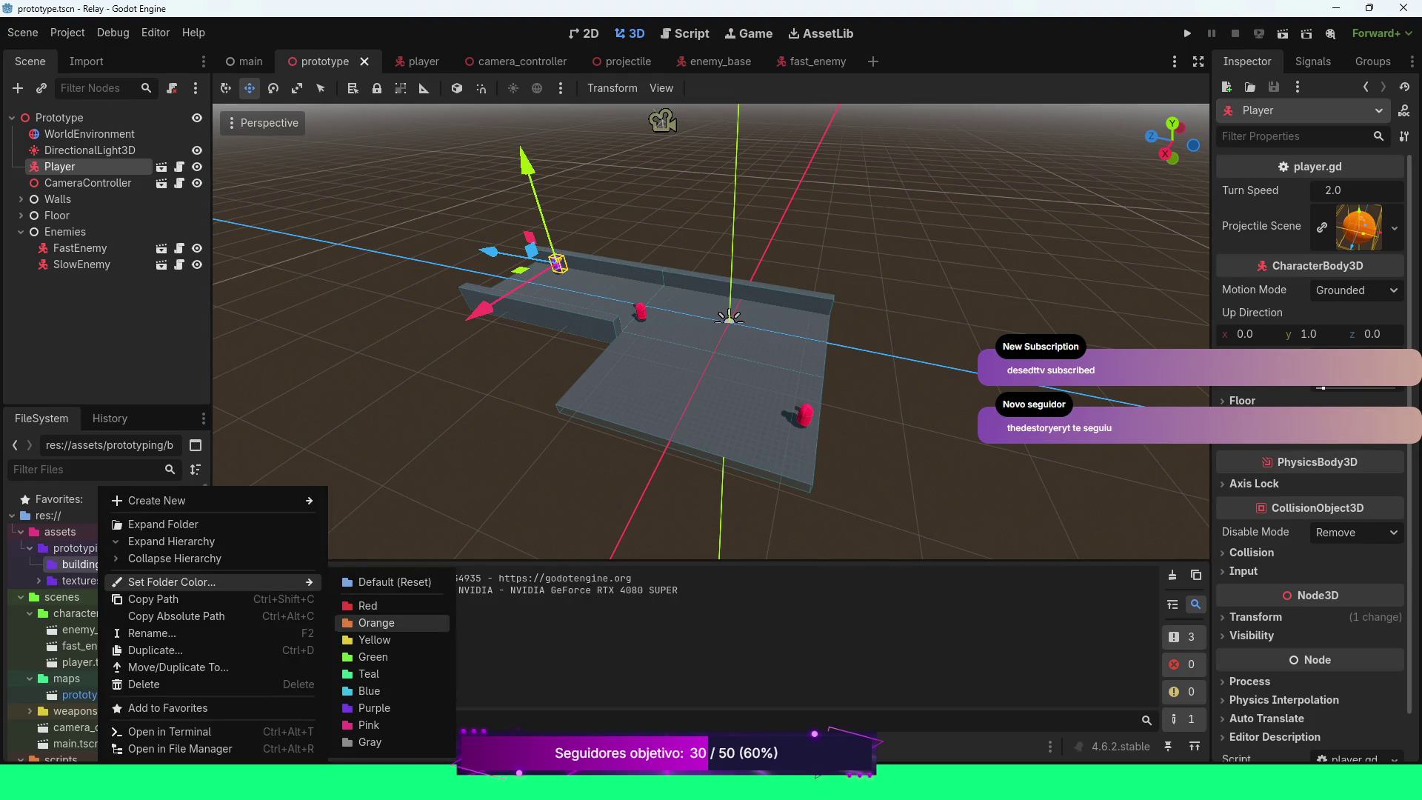
{"action": "left_click", "coordinate": [370, 741]}
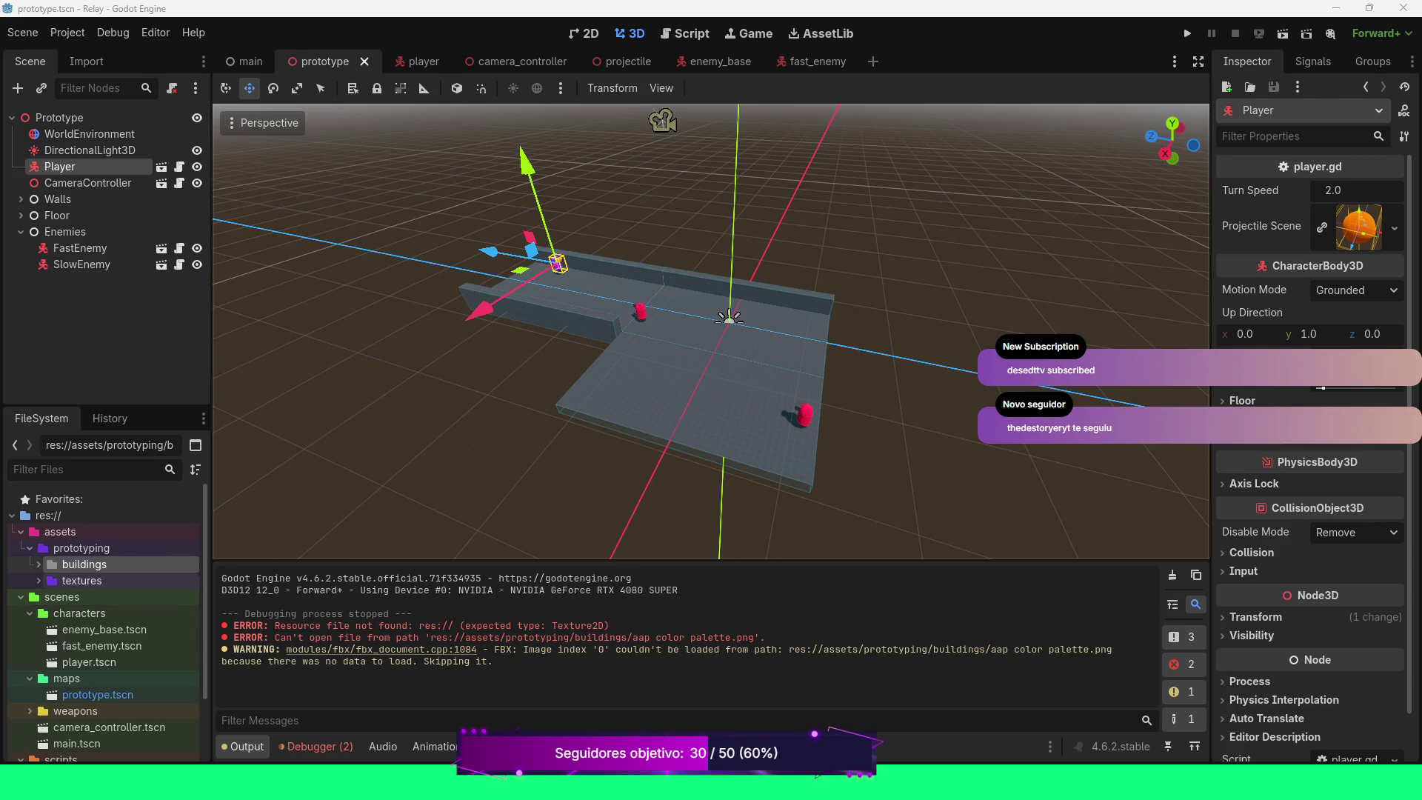
{"action": "left_click", "coordinate": [39, 564]}
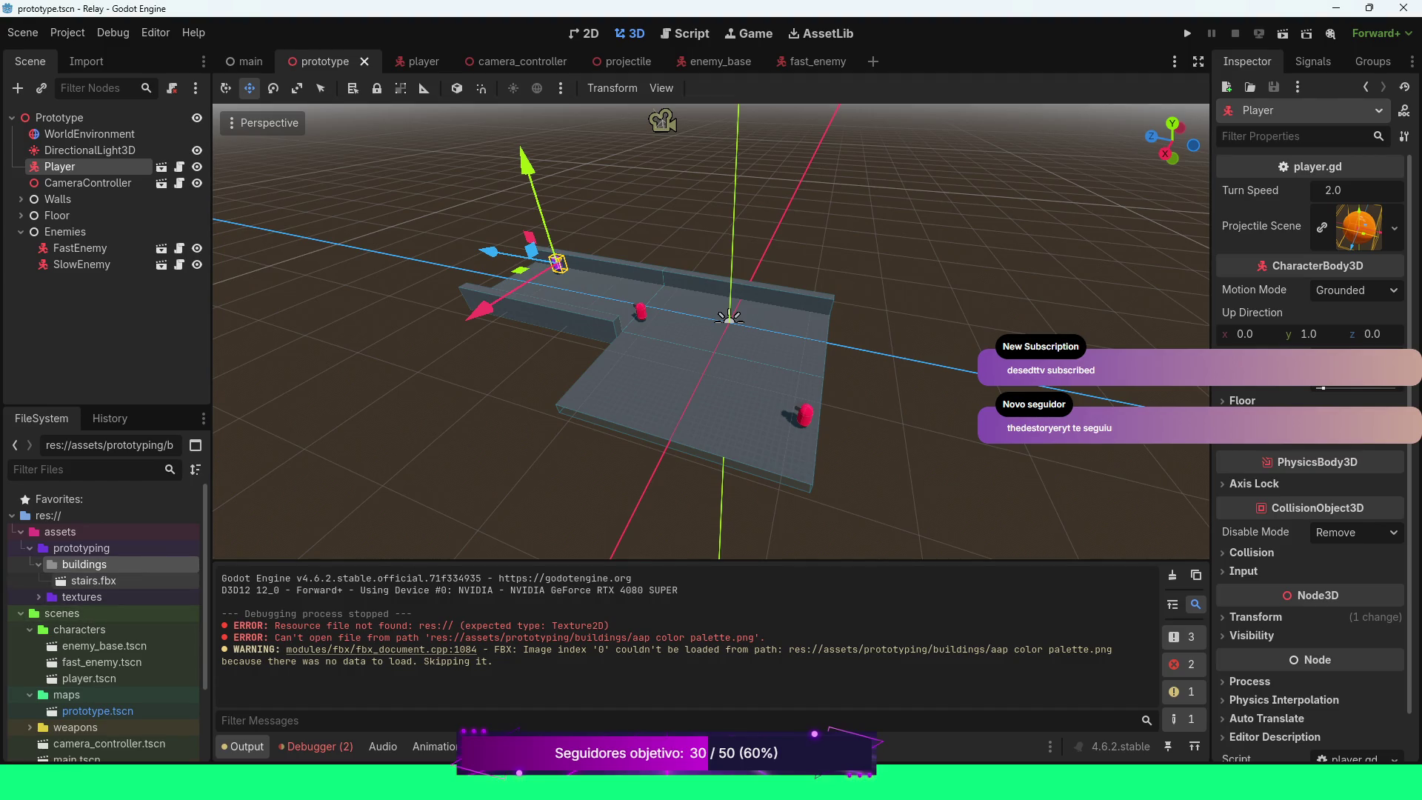
Drag stairs.fbx into the 3D viewport to add a stairs node to the level
{"action": "mouse_move", "coordinate": [85, 582]}
{"action": "left_mouse_down"}
{"action": "mouse_move", "coordinate": [752, 317]}
{"action": "mouse_move", "coordinate": [789, 317]}
{"action": "mouse_move", "coordinate": [806, 247]}
{"action": "mouse_move", "coordinate": [809, 280]}
{"action": "left_mouse_up"}
{"action": "scroll", "coordinate": [711, 331], "scroll_direction": "up", "scroll_amount": 5}
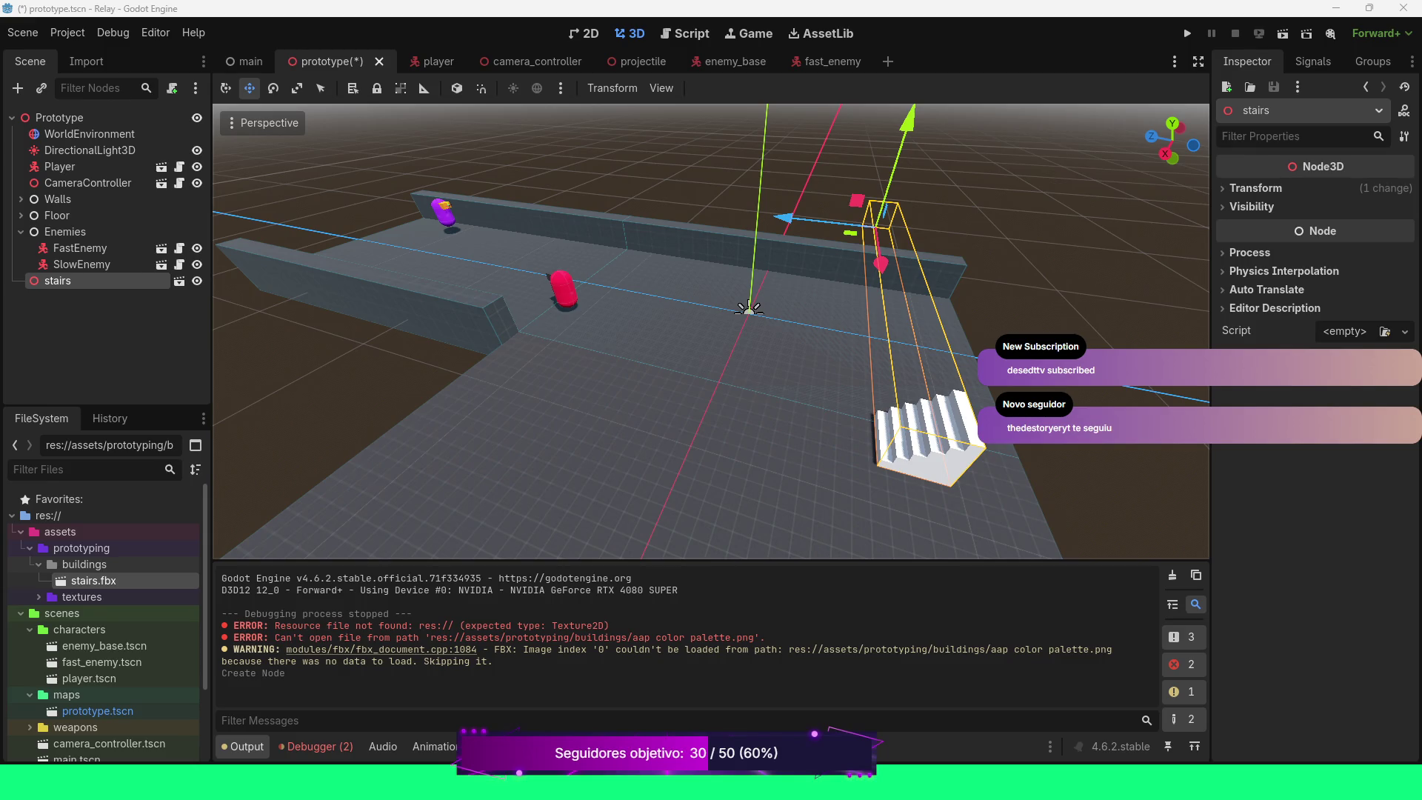
{"action": "scroll", "coordinate": [711, 331], "scroll_direction": "down", "scroll_amount": 3}
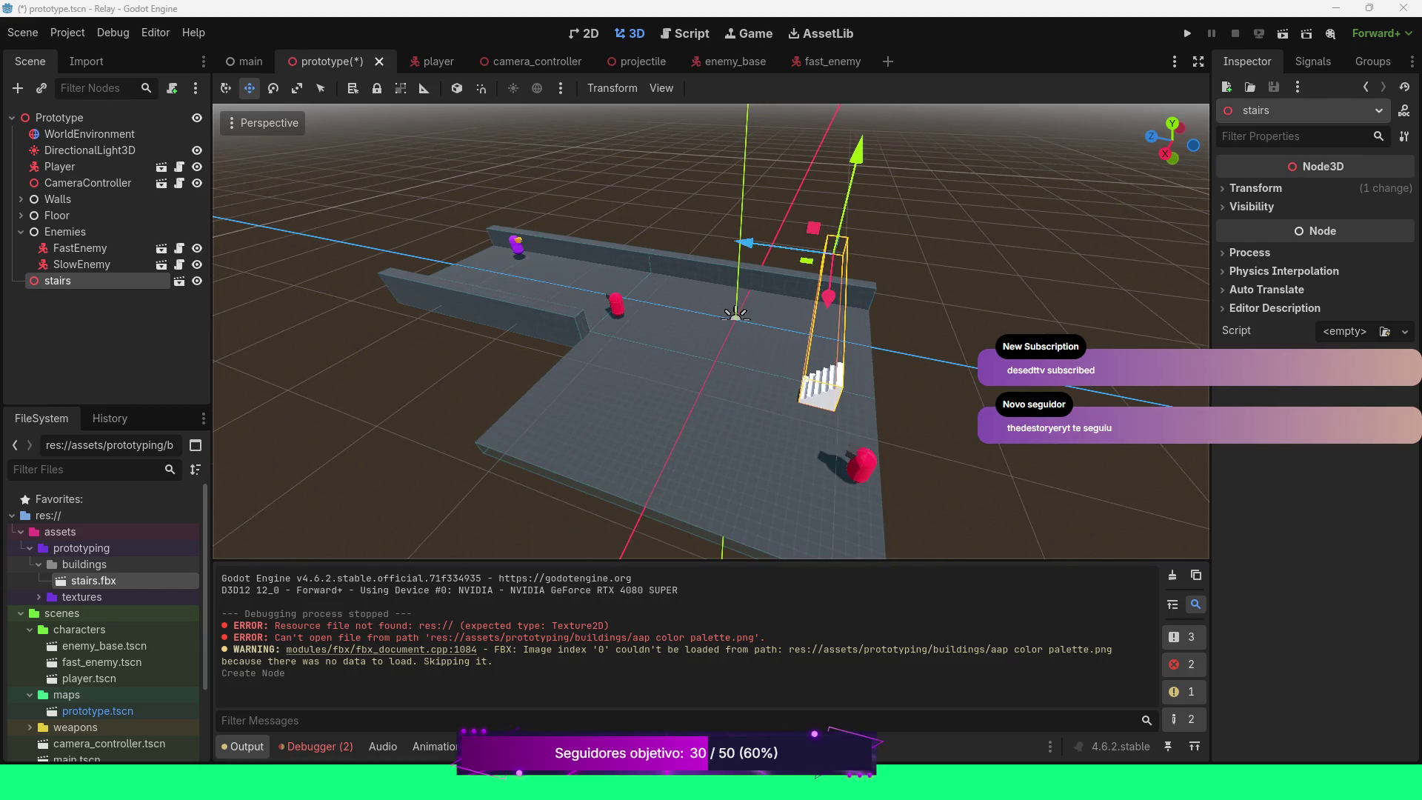
Orbit the view and move the stairs along the X axis with G then X
{"action": "key", "text": "KP_4"}
{"action": "key", "text": "KP_4"}
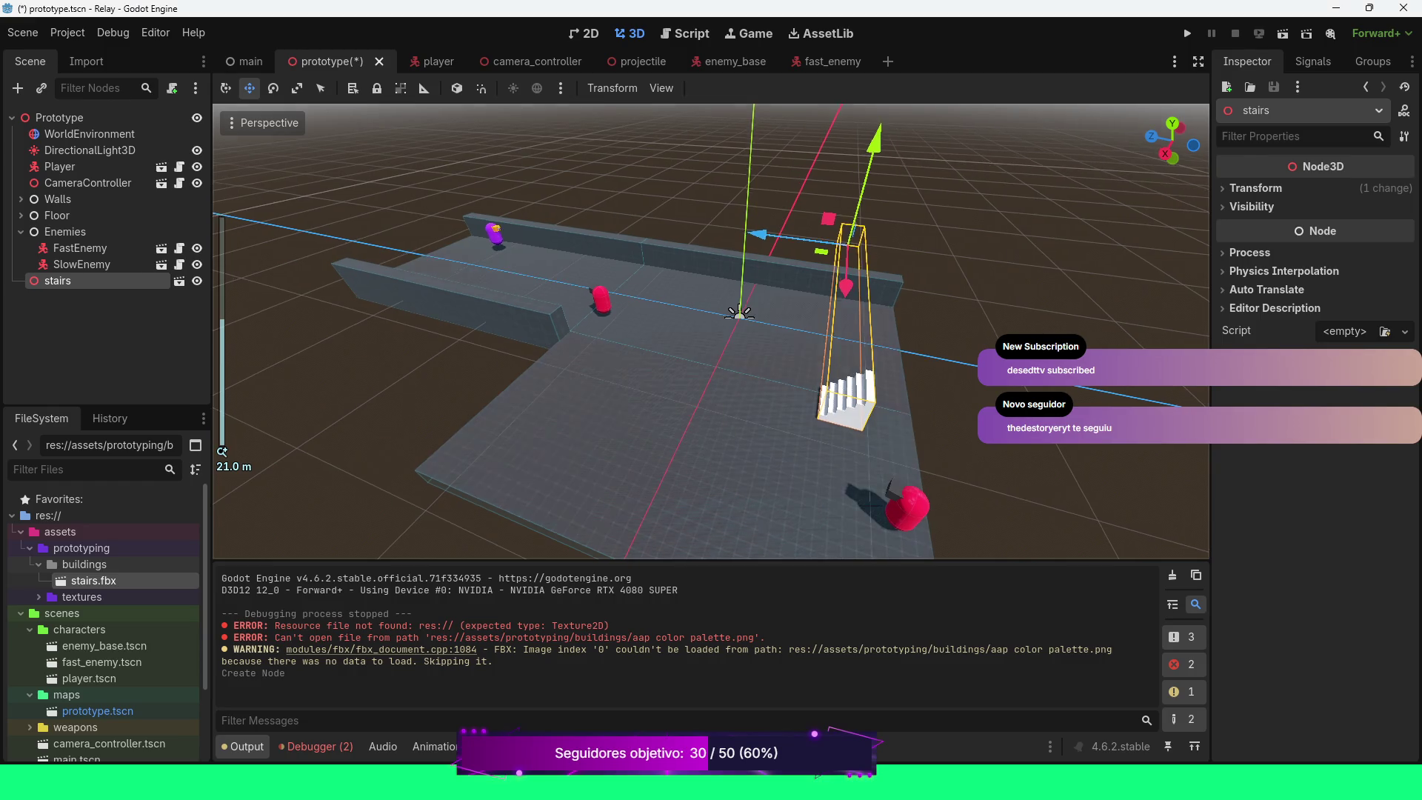
{"action": "key", "text": "KP_4"}
{"action": "key", "text": "KP_4"}
{"action": "key", "text": "KP_4"}
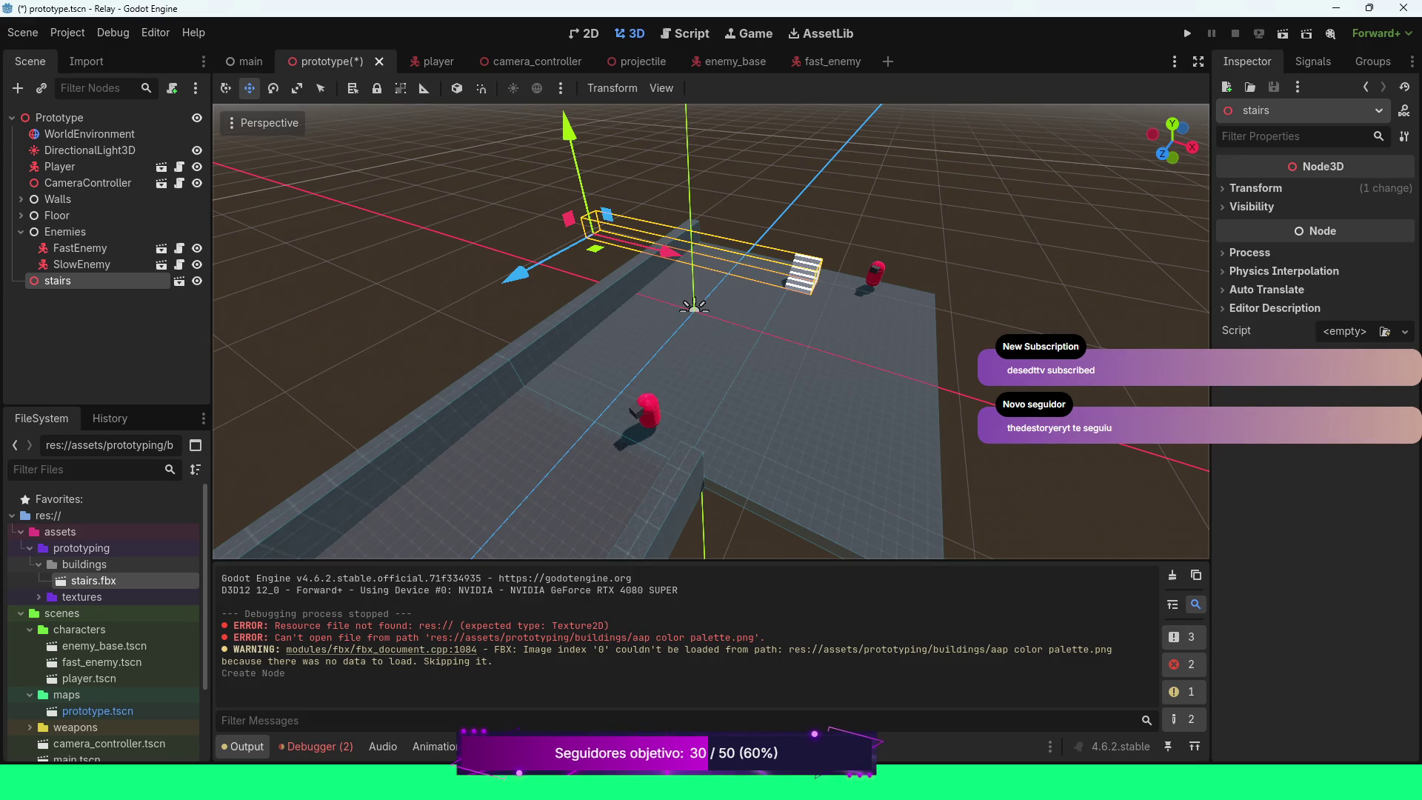
{"action": "key", "text": "g"}
{"action": "key", "text": "x"}
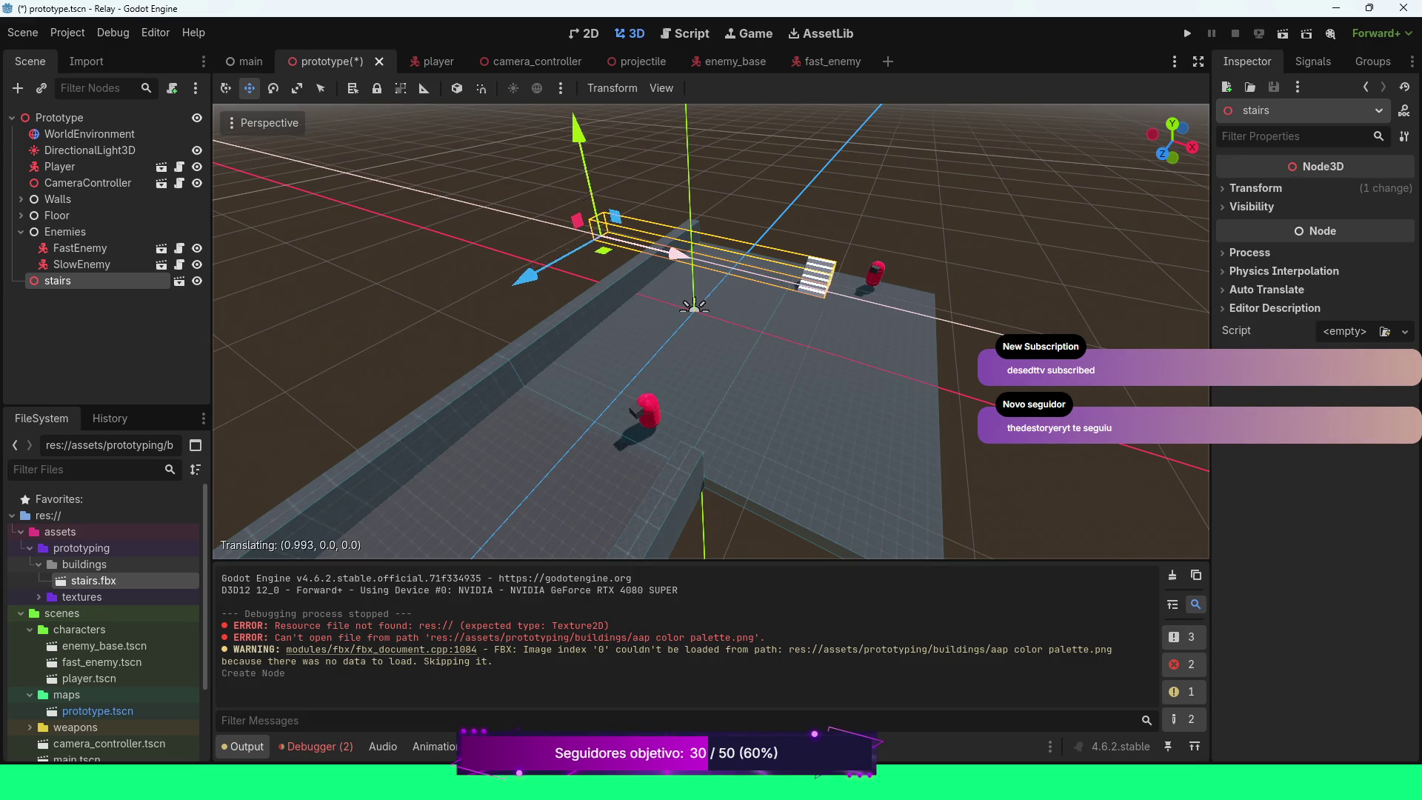
{"action": "key", "text": "Return"}
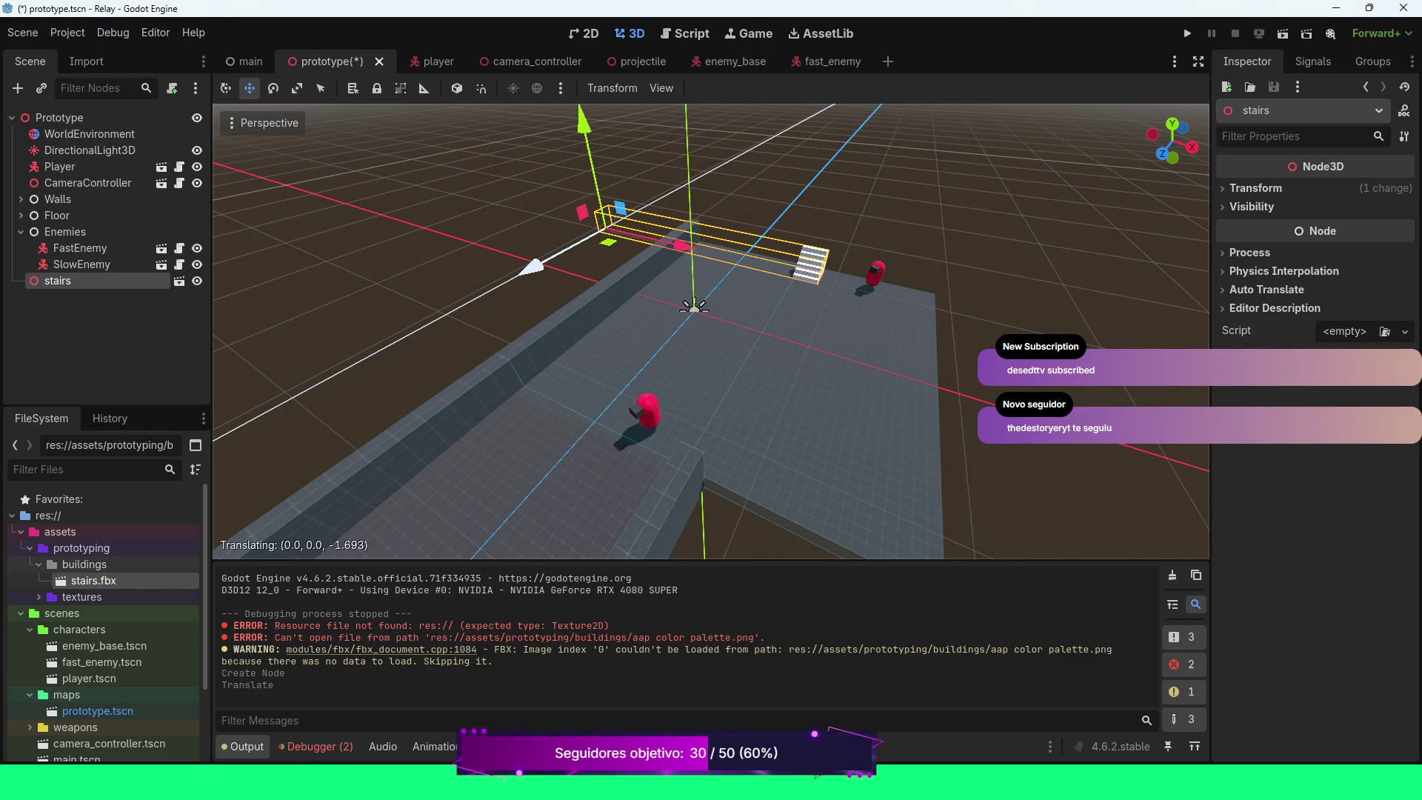
Nudge the stairs along Z, frame them, adjust their height, and show stairs.fbx's import settings
{"action": "scroll", "coordinate": [711, 331], "scroll_direction": "up", "scroll_amount": 5}
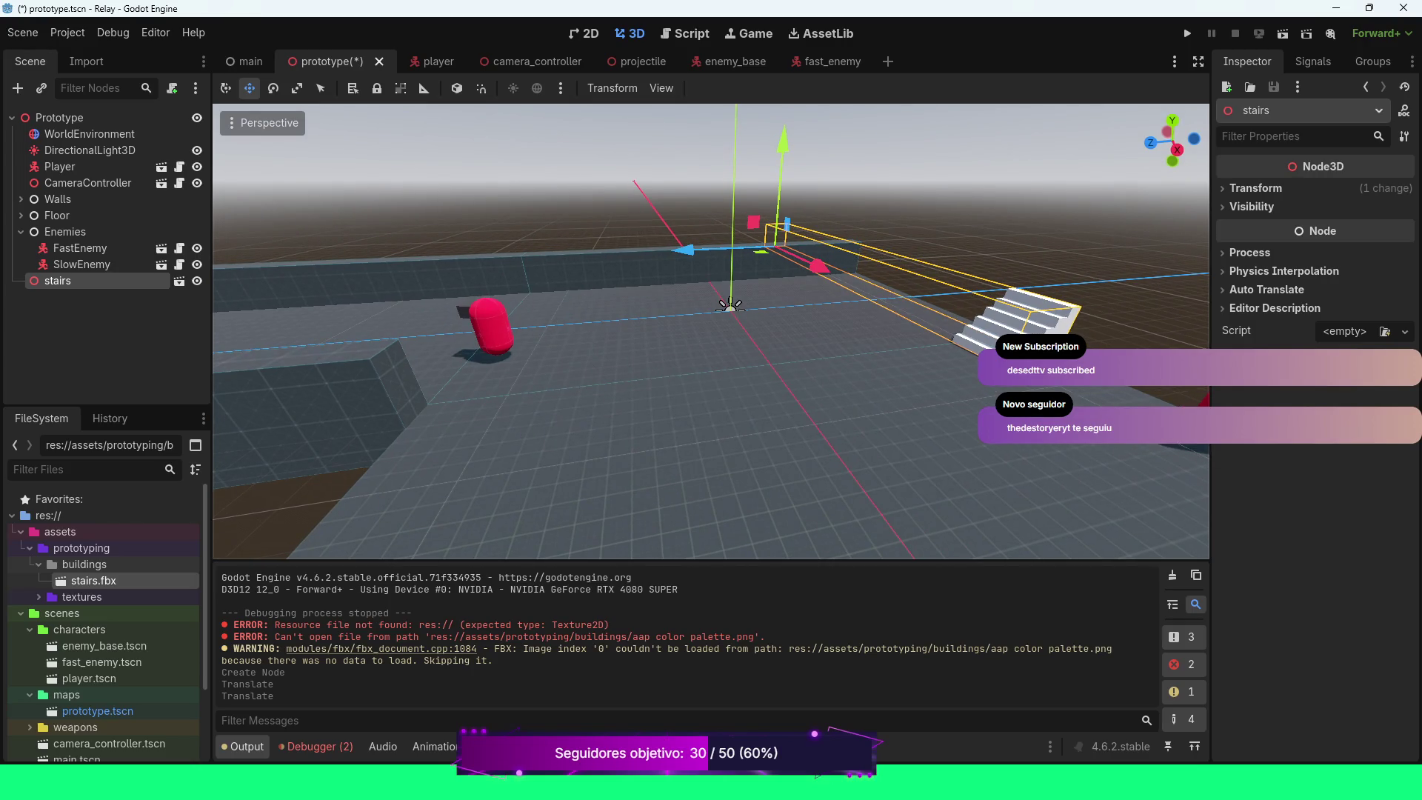
{"action": "left_click_drag", "start_coordinate": [683, 250], "coordinate": [690, 250]}
{"action": "key", "text": "f"}
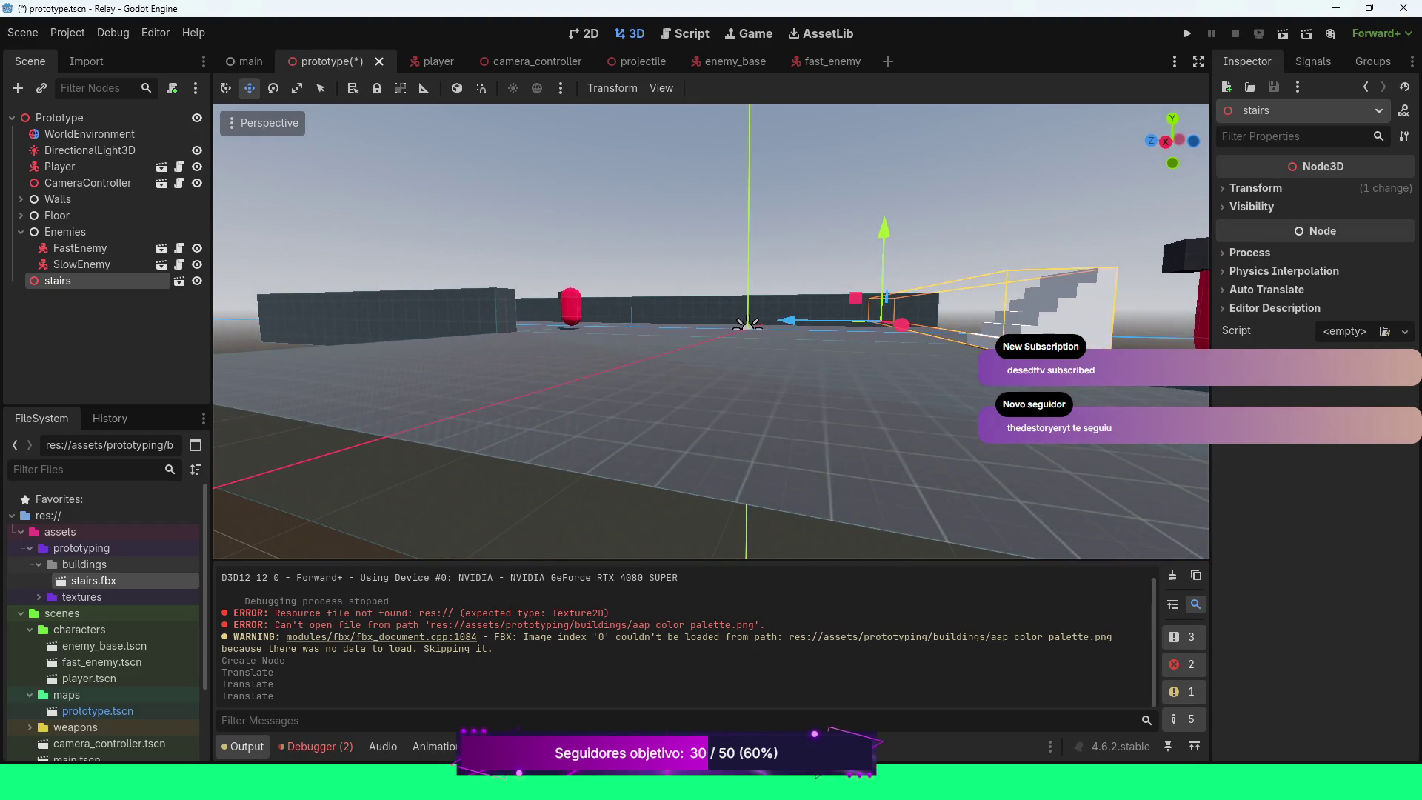
{"action": "left_click_drag", "start_coordinate": [884, 231], "coordinate": [884, 230]}
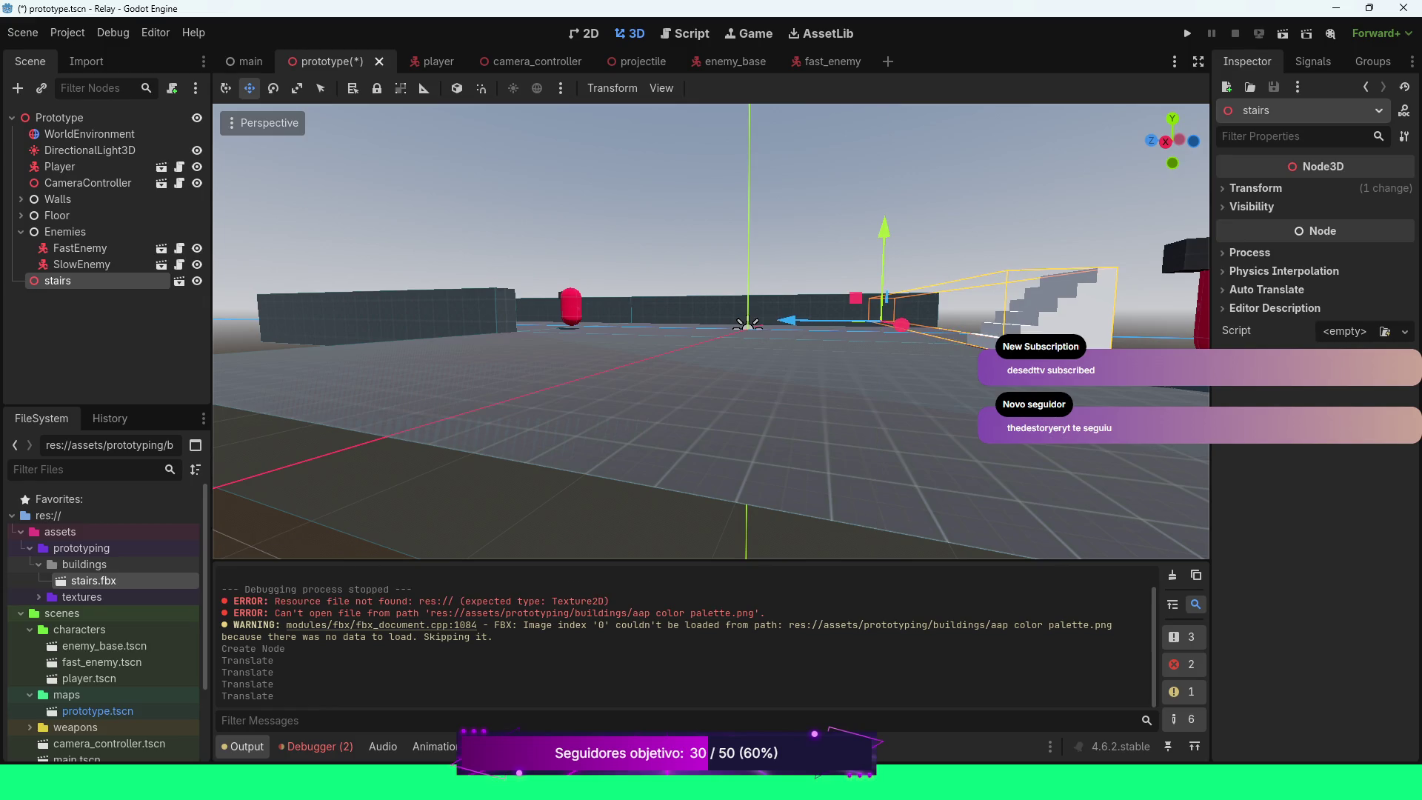
{"action": "scroll", "coordinate": [711, 332], "scroll_direction": "down", "scroll_amount": 2}
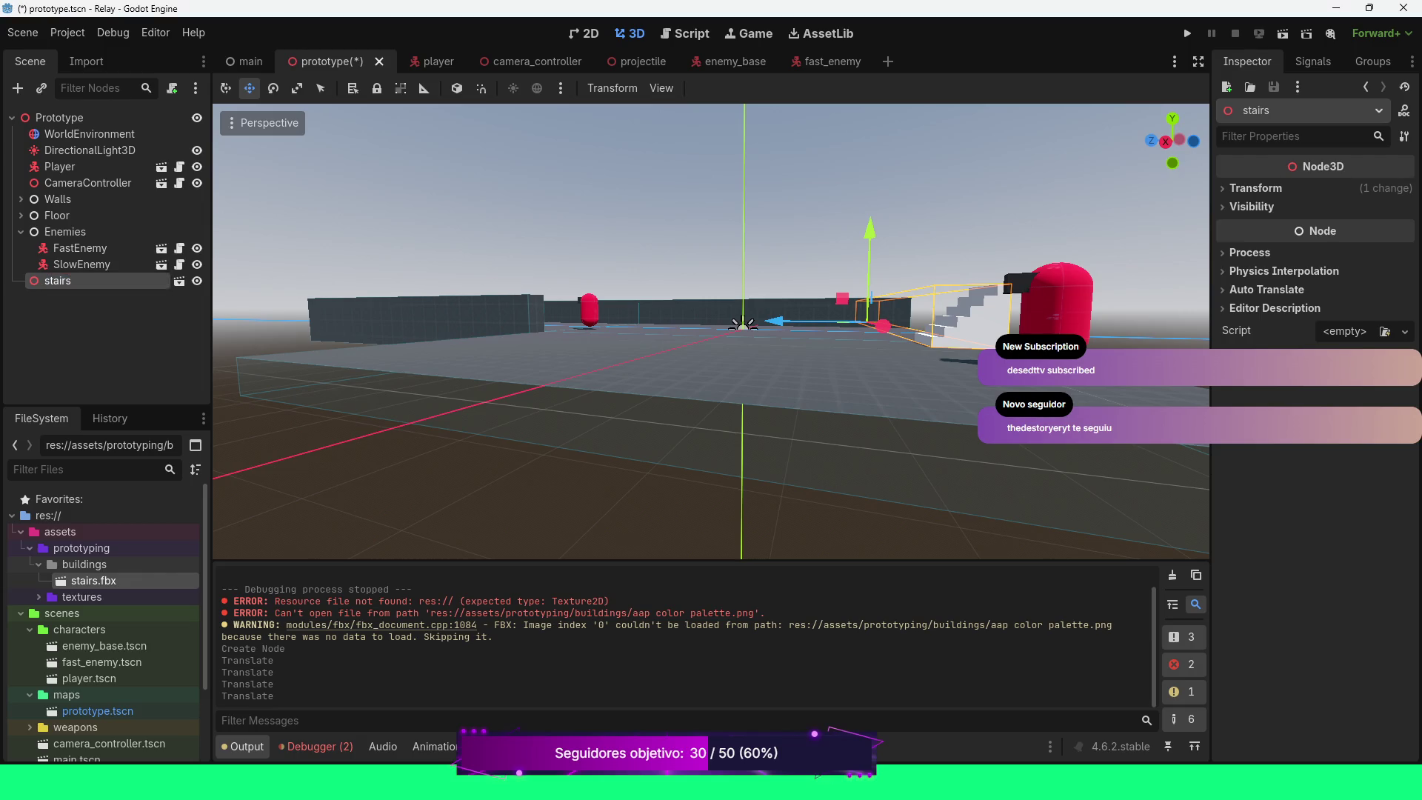
{"action": "left_click", "coordinate": [86, 61]}
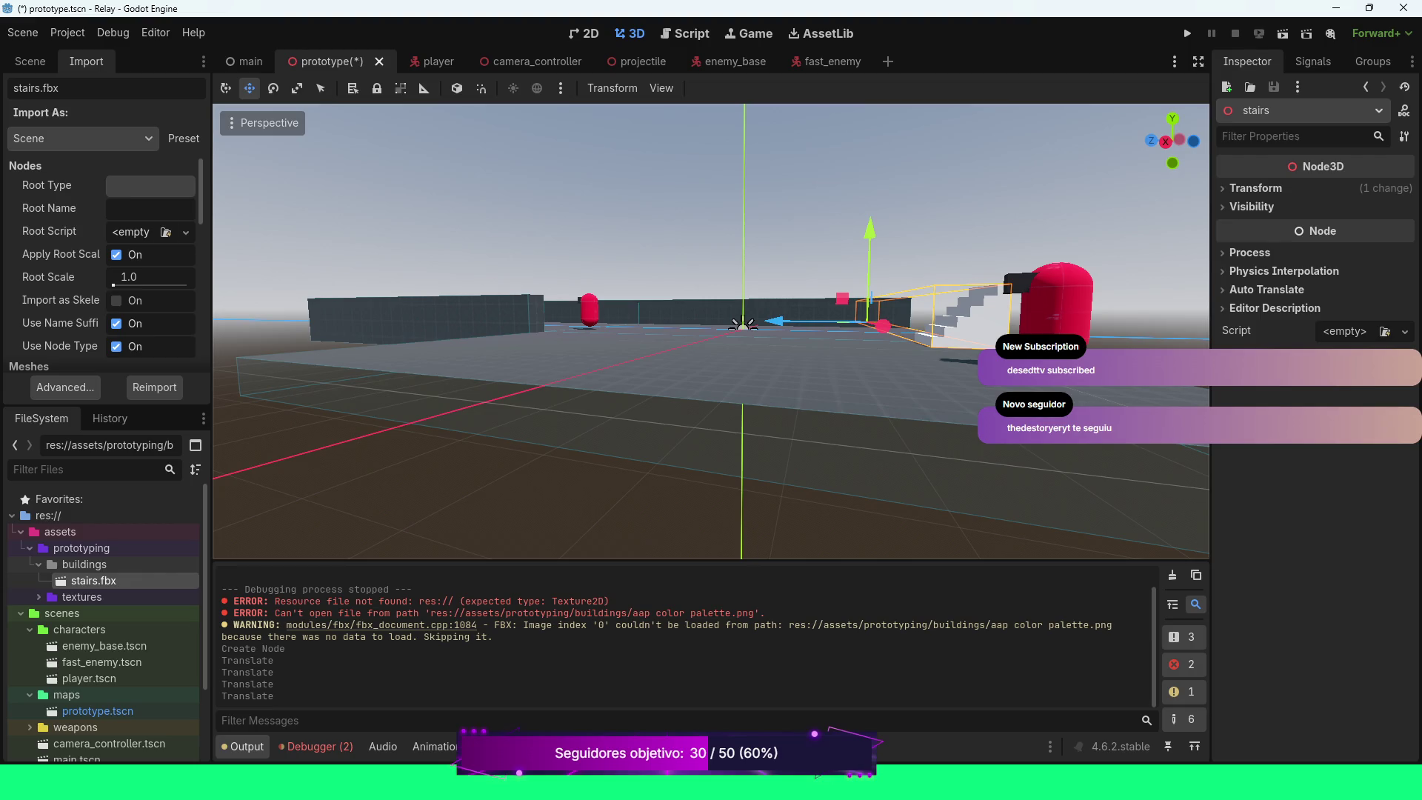
Scroll through the stairs.fbx import options, then return to the Prototype scene tree
{"action": "scroll", "coordinate": [104, 266], "scroll_direction": "down", "scroll_amount": 6}
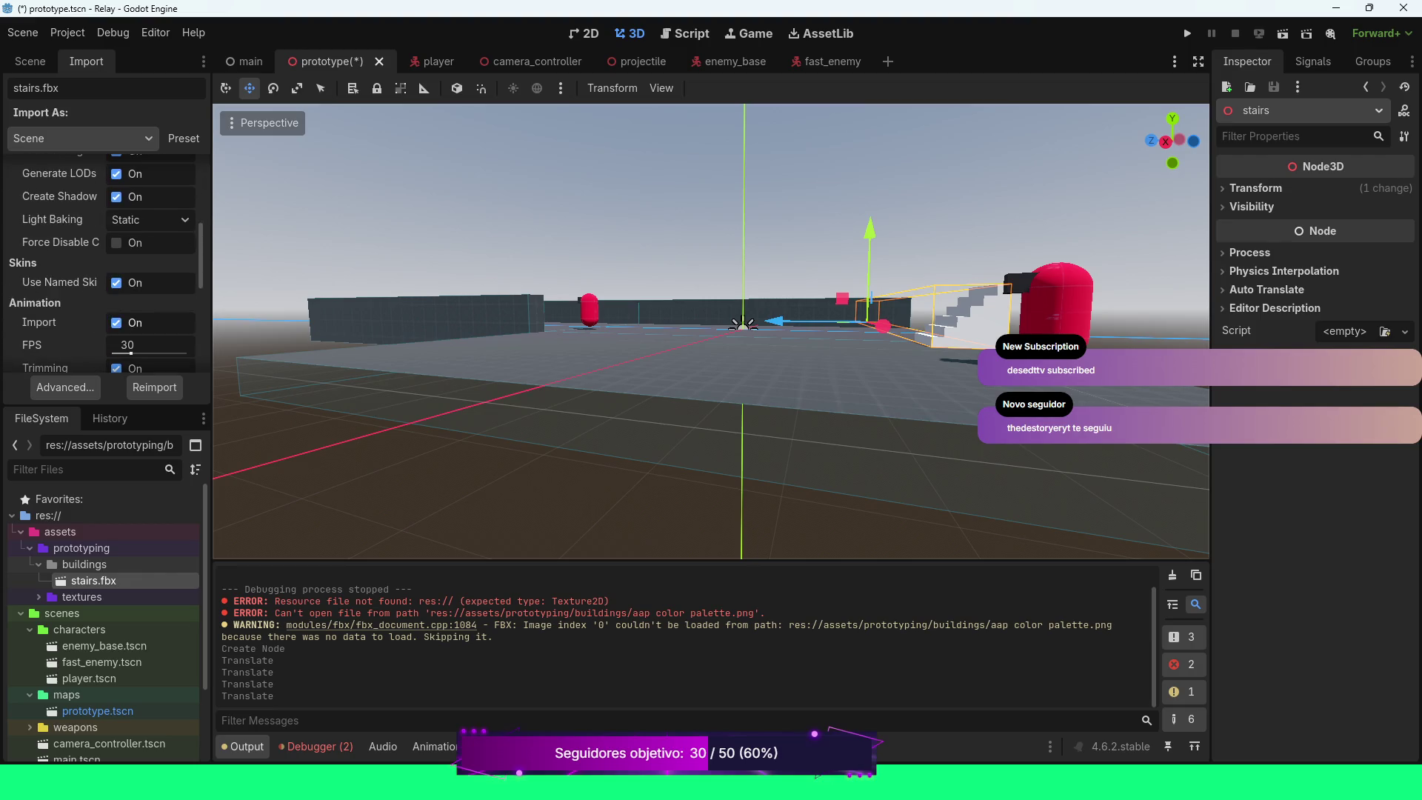
{"action": "scroll", "coordinate": [103, 267], "scroll_direction": "down", "scroll_amount": 5}
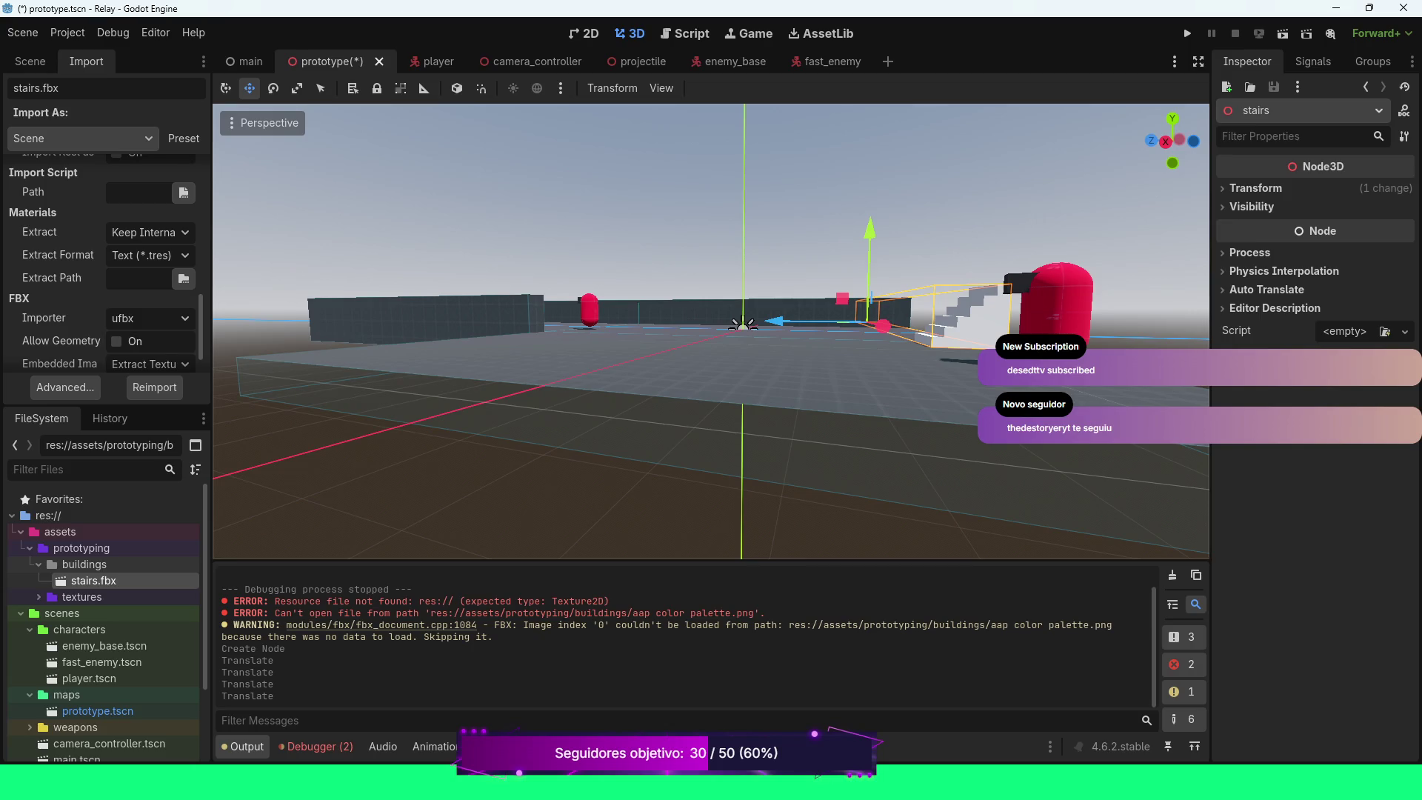
{"action": "scroll", "coordinate": [104, 267], "scroll_direction": "up", "scroll_amount": 11}
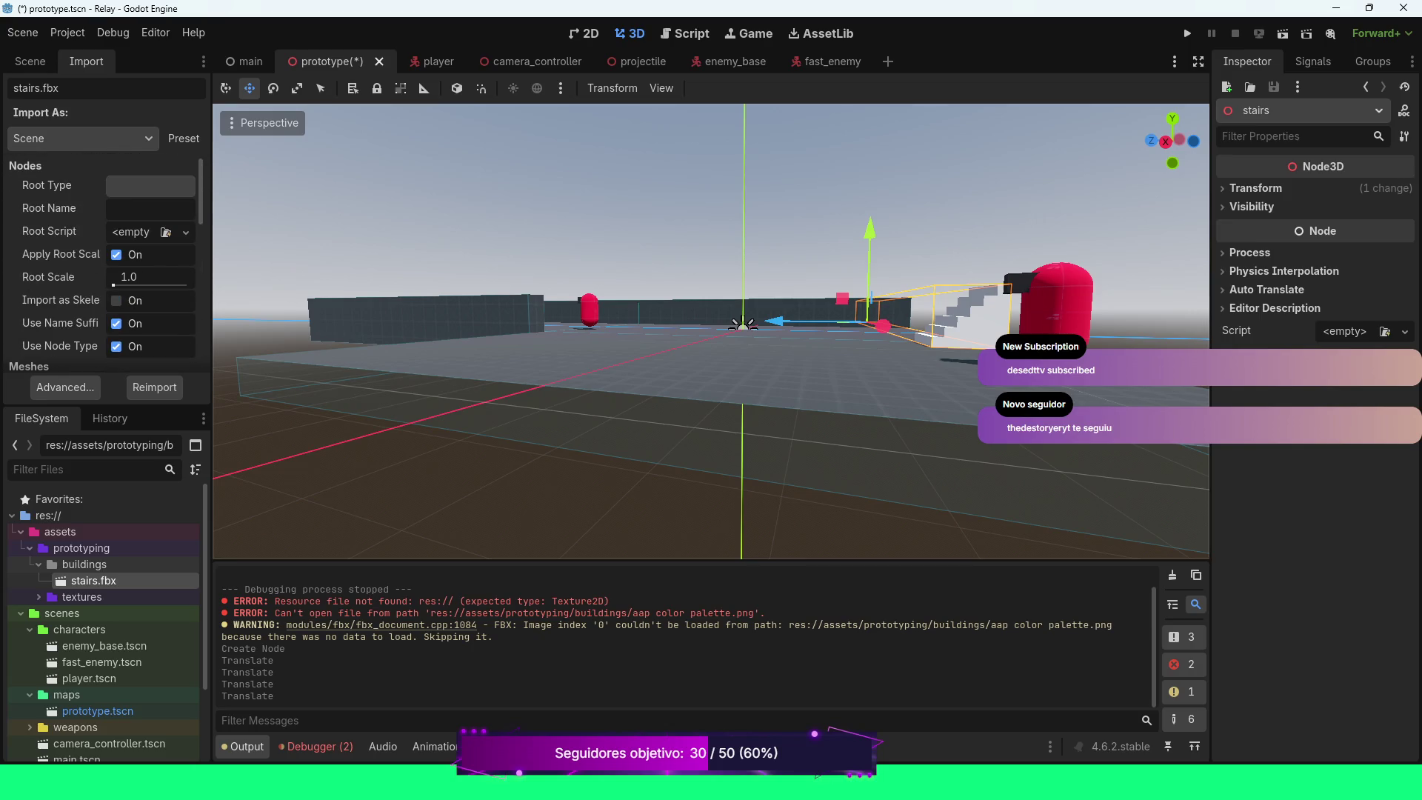
{"action": "left_click", "coordinate": [30, 60]}
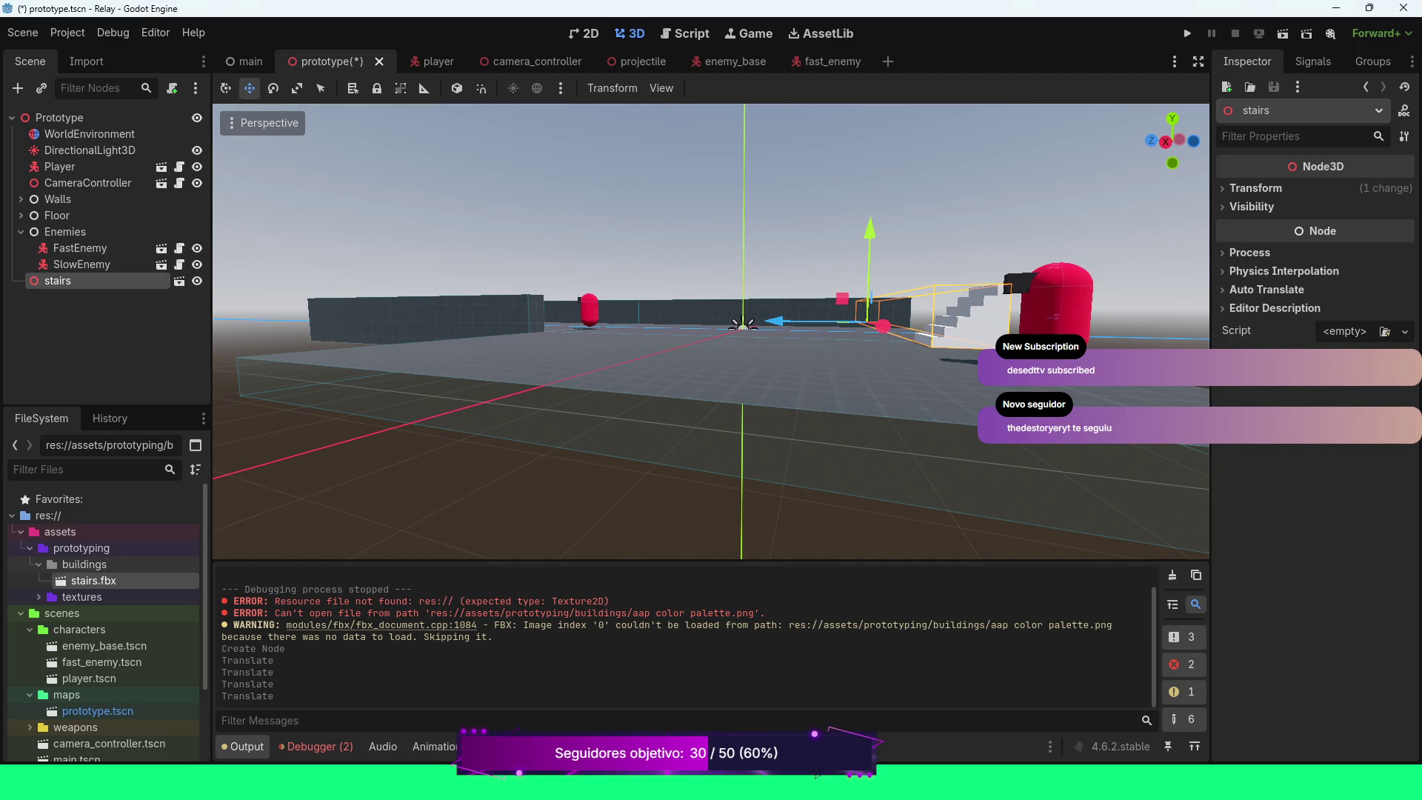
Focus the viewport on the stairs node and zoom out to see the whole staircase
{"action": "double_click", "coordinate": [52, 281]}
{"action": "scroll", "coordinate": [222, 451], "scroll_direction": "down", "scroll_amount": 5}
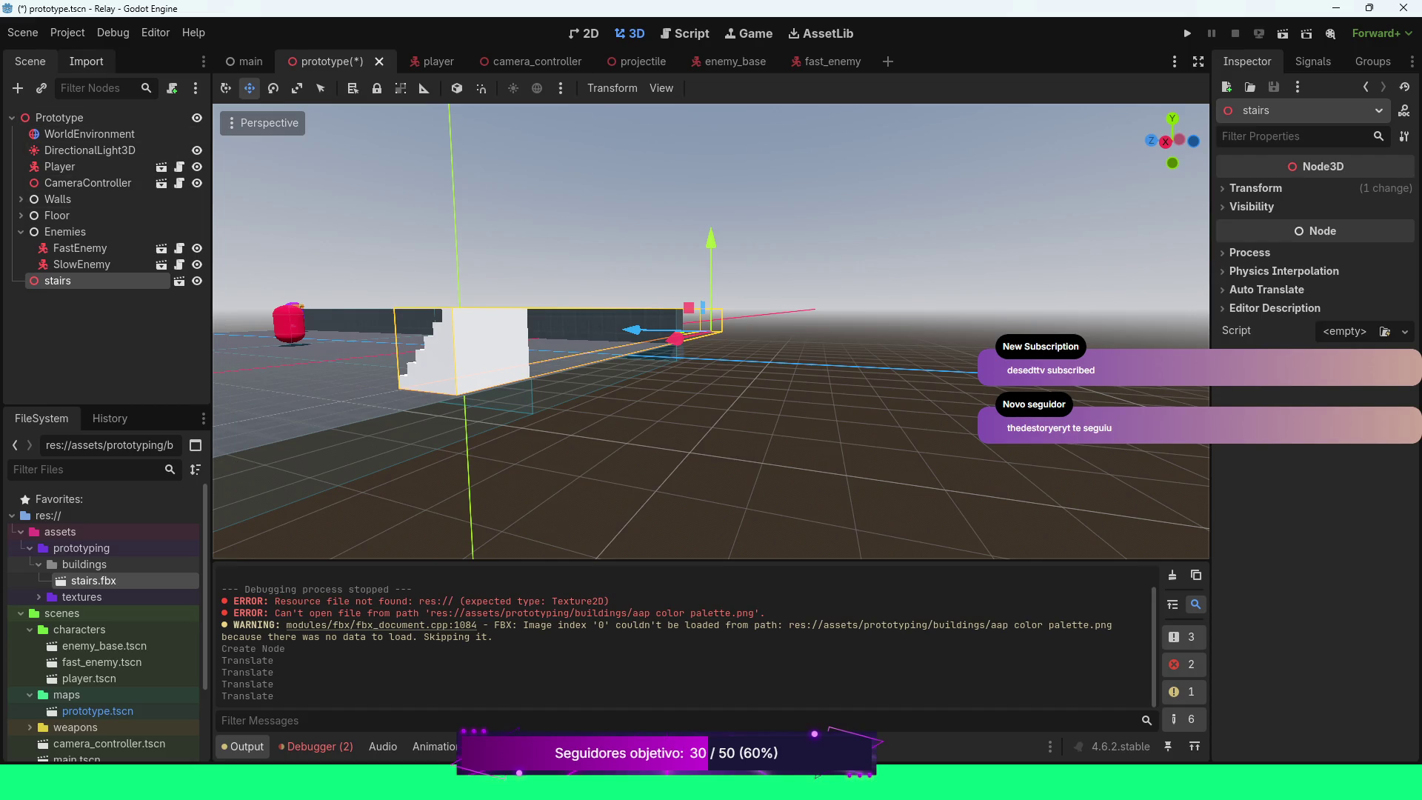
{"action": "left_click", "coordinate": [86, 61]}
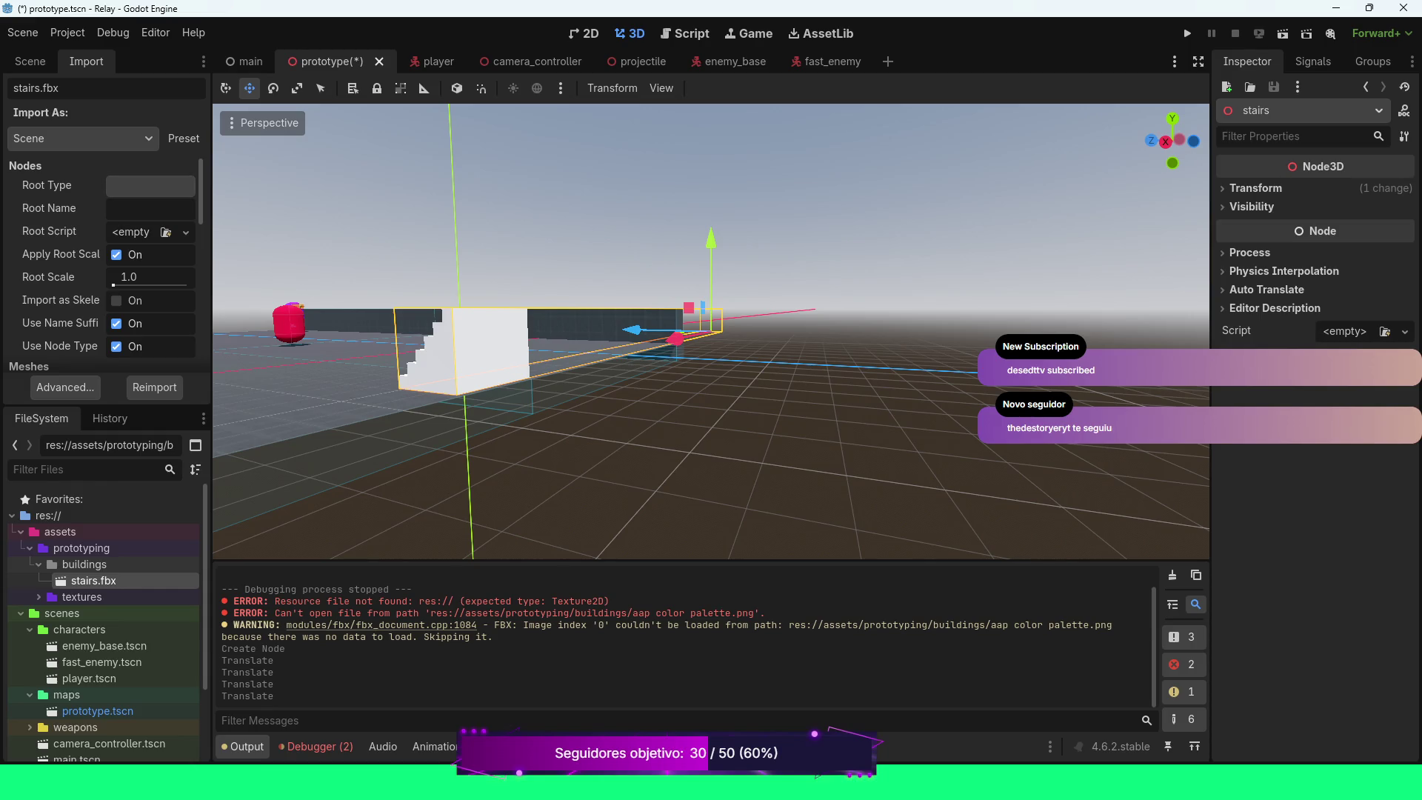
Review the stairs.fbx options (Text .tres extract format, ufbx importer) and reimport the model
{"action": "scroll", "coordinate": [103, 263], "scroll_direction": "down", "scroll_amount": 1}
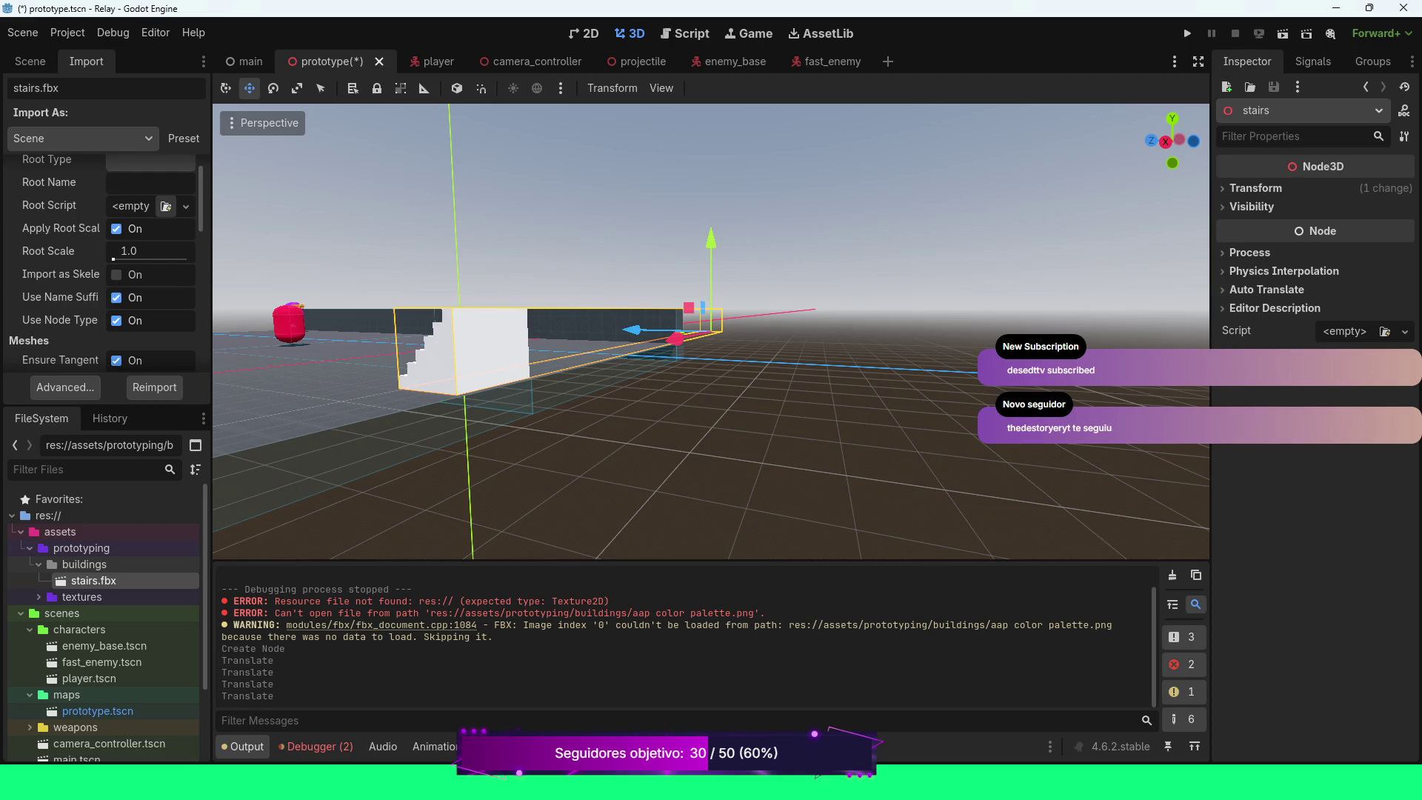
{"action": "scroll", "coordinate": [104, 263], "scroll_direction": "down", "scroll_amount": 1}
{"action": "scroll", "coordinate": [103, 263], "scroll_direction": "down", "scroll_amount": 3}
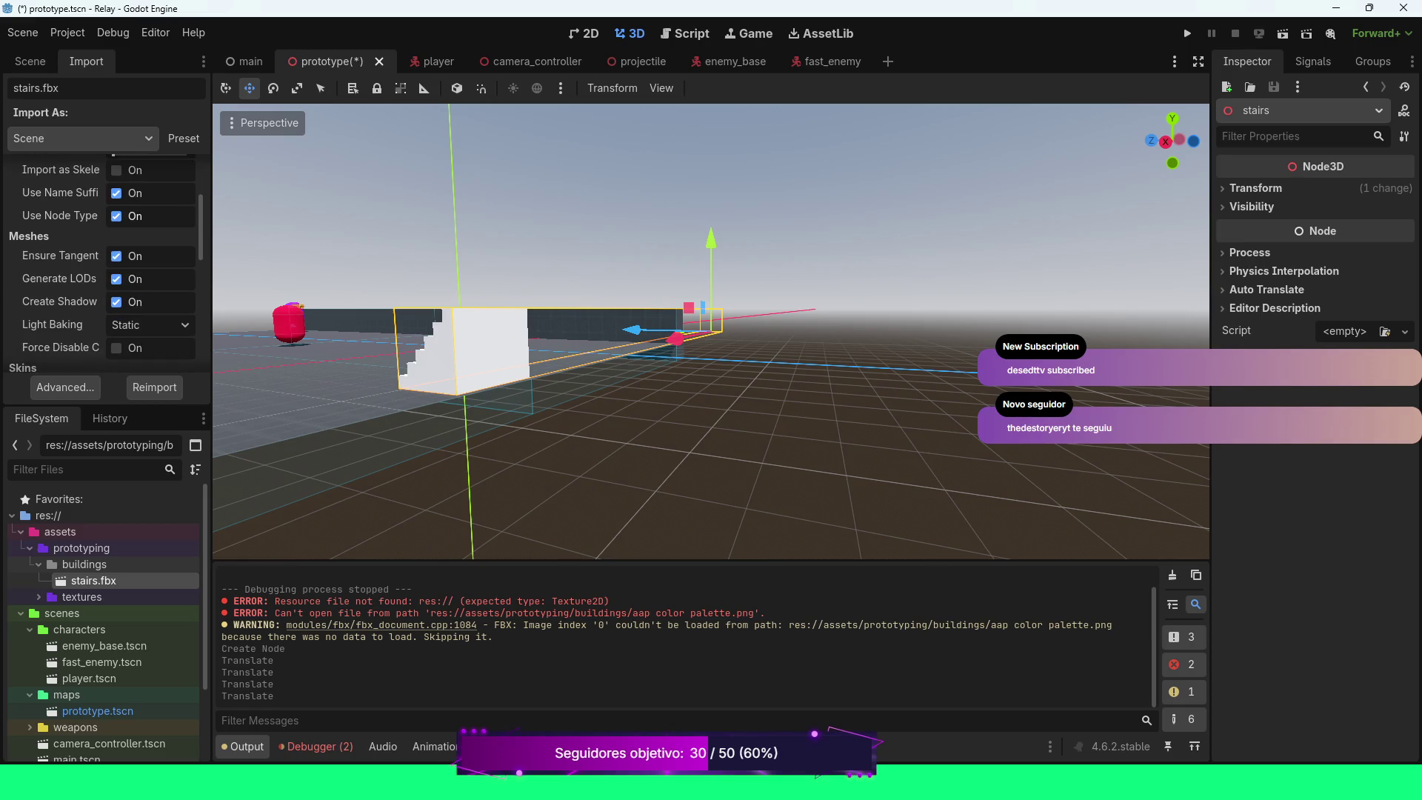
{"action": "scroll", "coordinate": [163, 214], "scroll_direction": "down", "scroll_amount": 1}
{"action": "scroll", "coordinate": [163, 215], "scroll_direction": "down", "scroll_amount": 4}
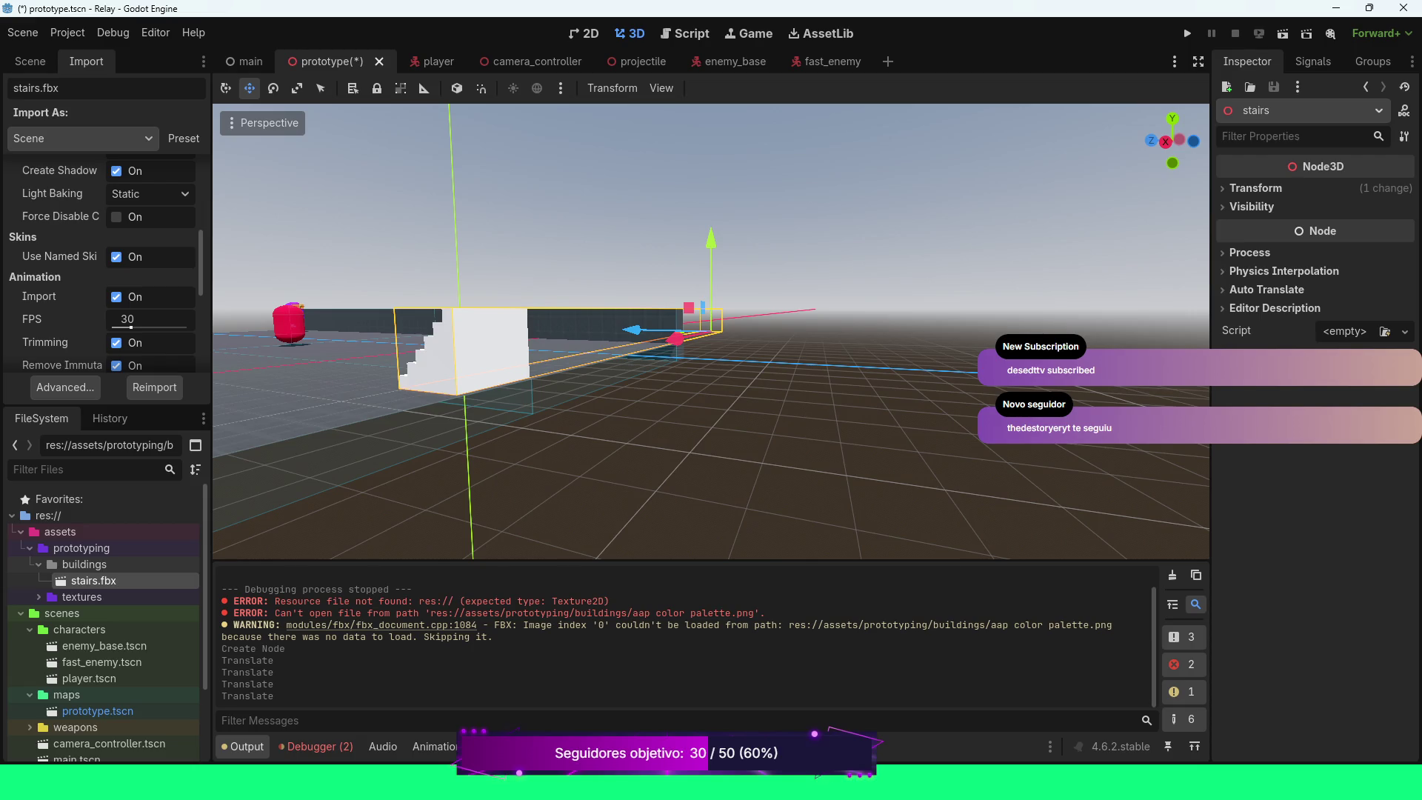
{"action": "scroll", "coordinate": [103, 266], "scroll_direction": "down", "scroll_amount": 4}
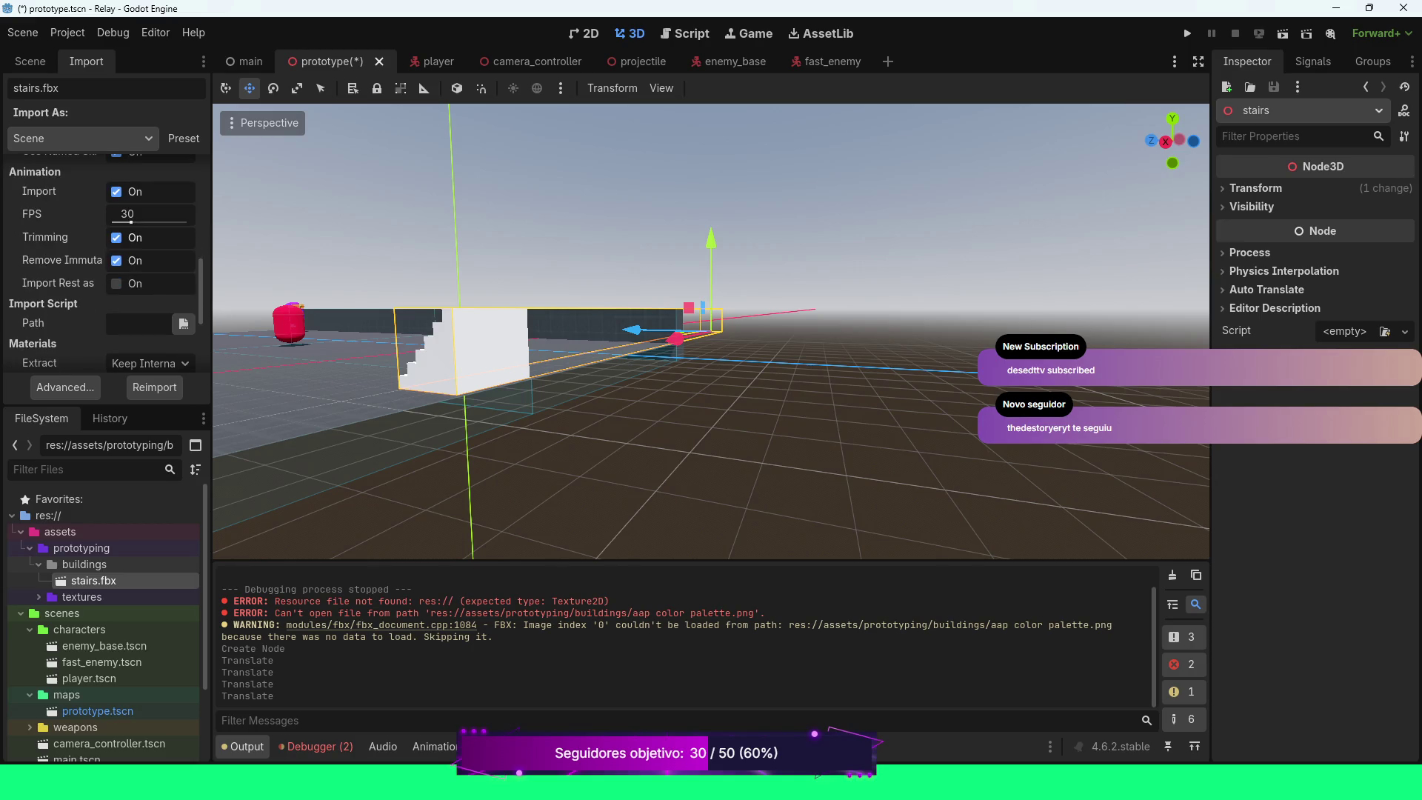
{"action": "scroll", "coordinate": [104, 267], "scroll_direction": "down", "scroll_amount": 3}
{"action": "scroll", "coordinate": [103, 267], "scroll_direction": "down", "scroll_amount": 3}
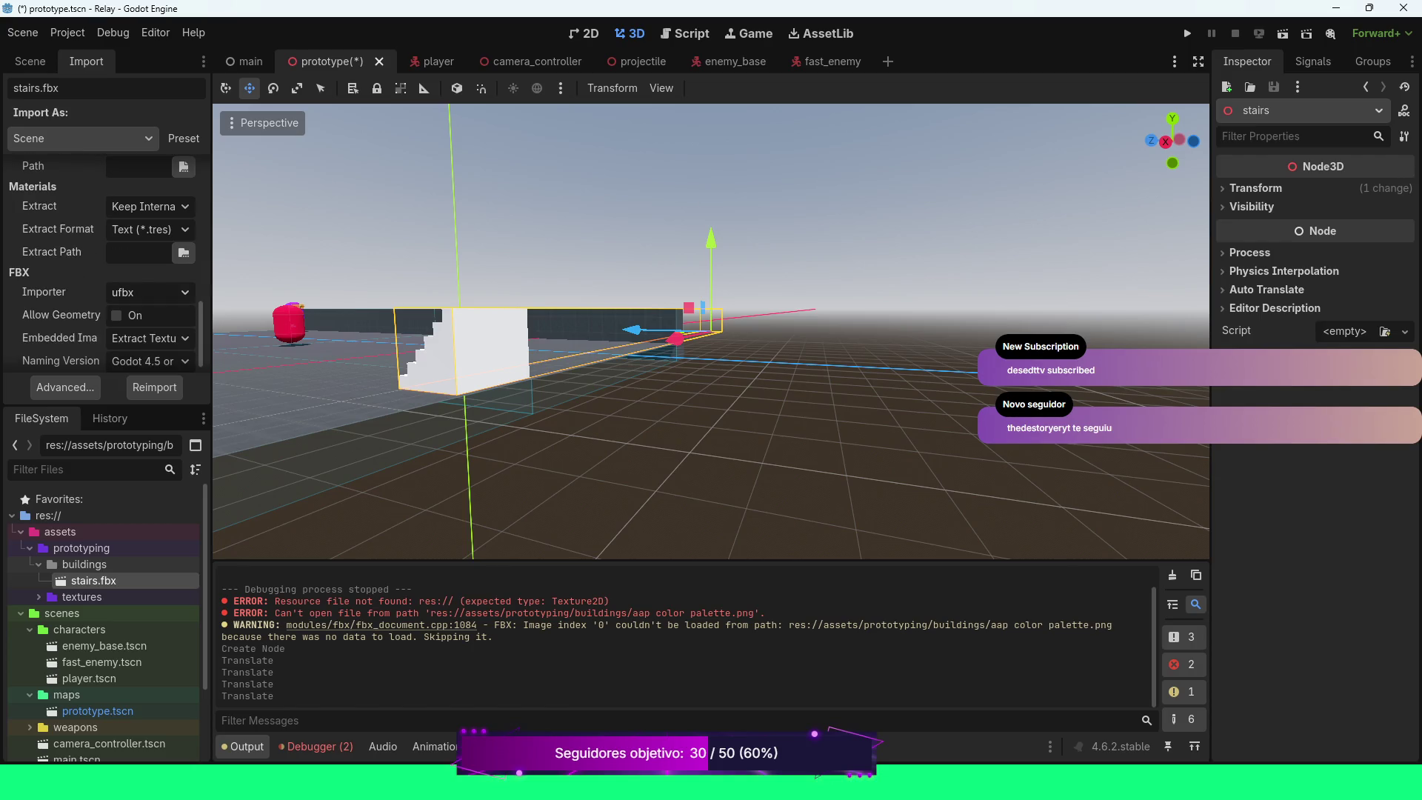
{"action": "scroll", "coordinate": [103, 267], "scroll_direction": "down", "scroll_amount": 1}
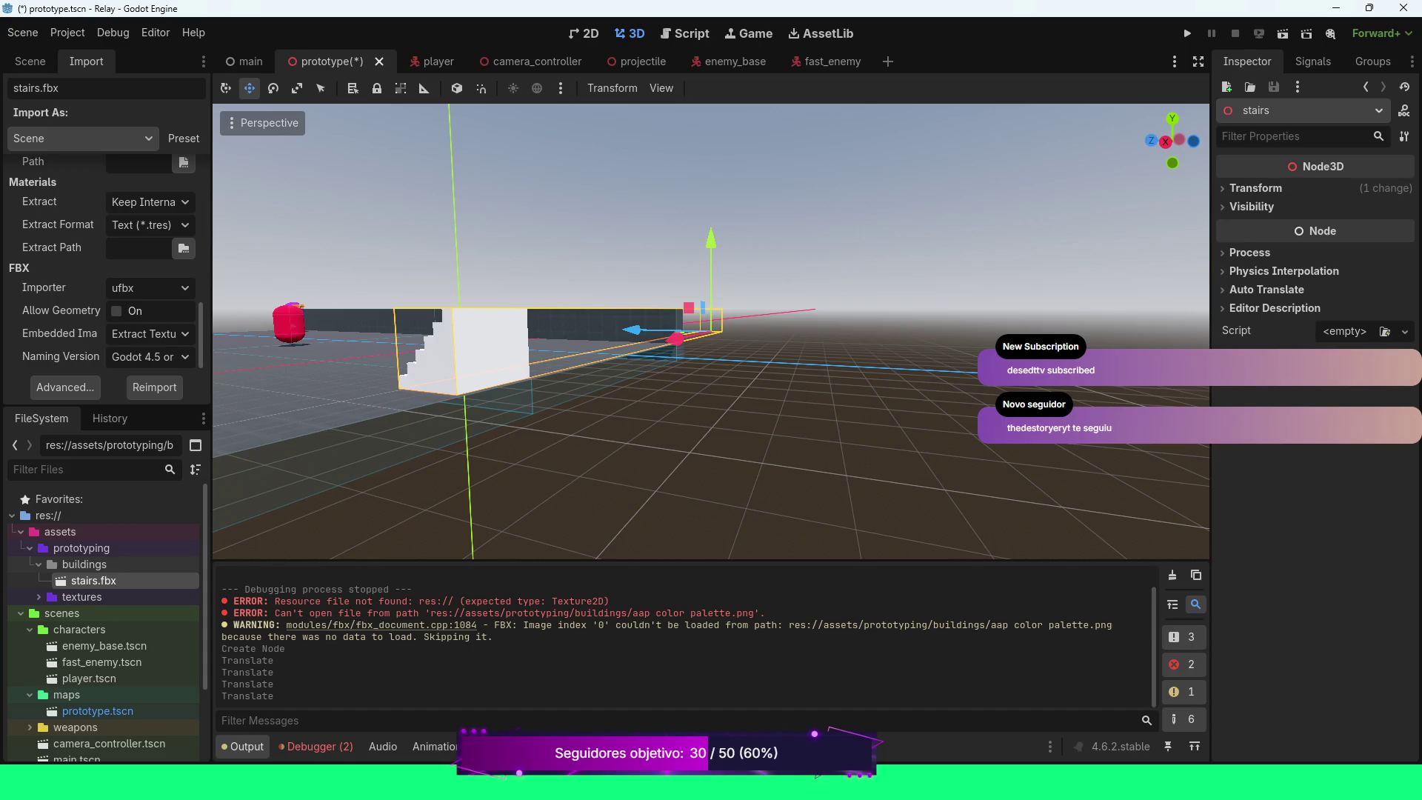
{"action": "scroll", "coordinate": [109, 263], "scroll_direction": "up", "scroll_amount": 1}
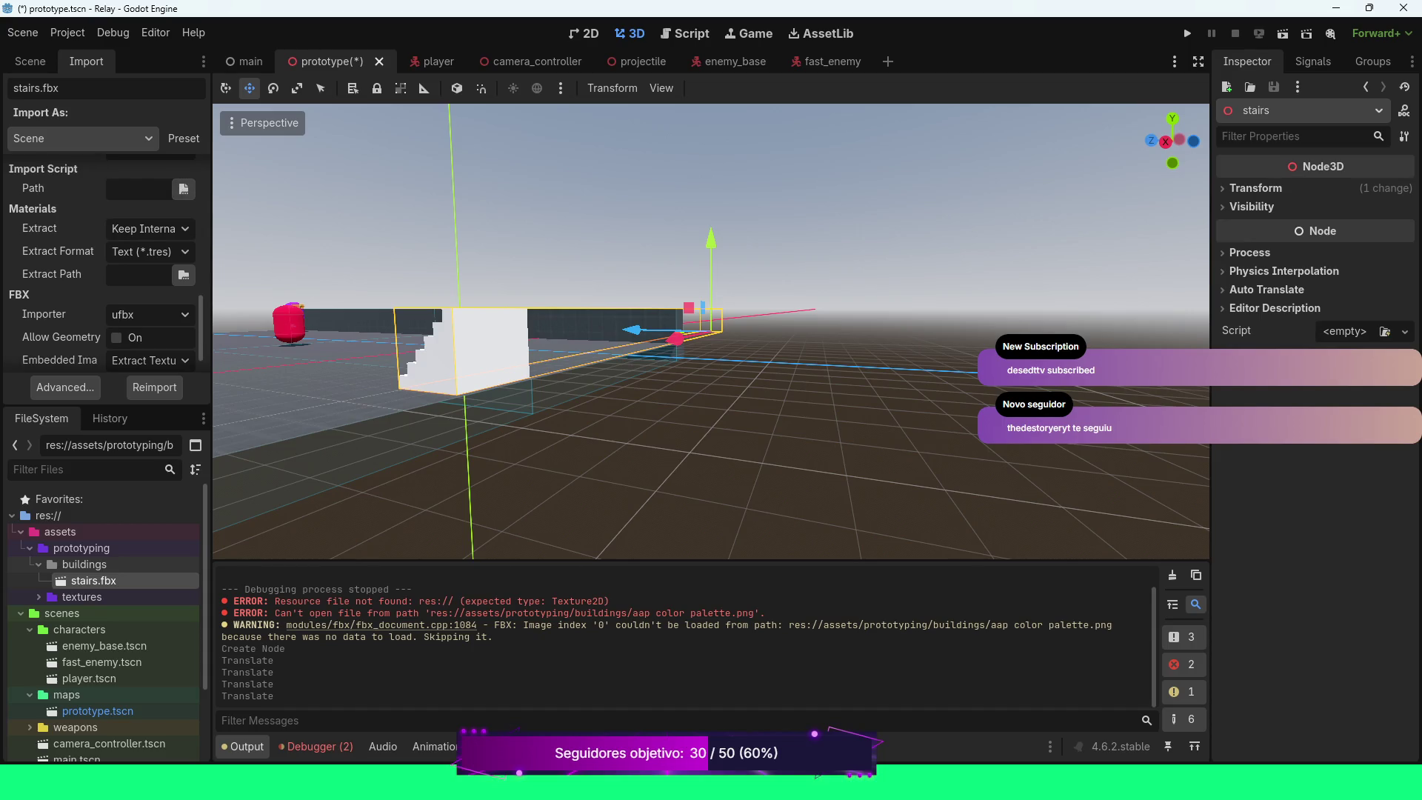
{"action": "scroll", "coordinate": [107, 263], "scroll_direction": "up", "scroll_amount": 2}
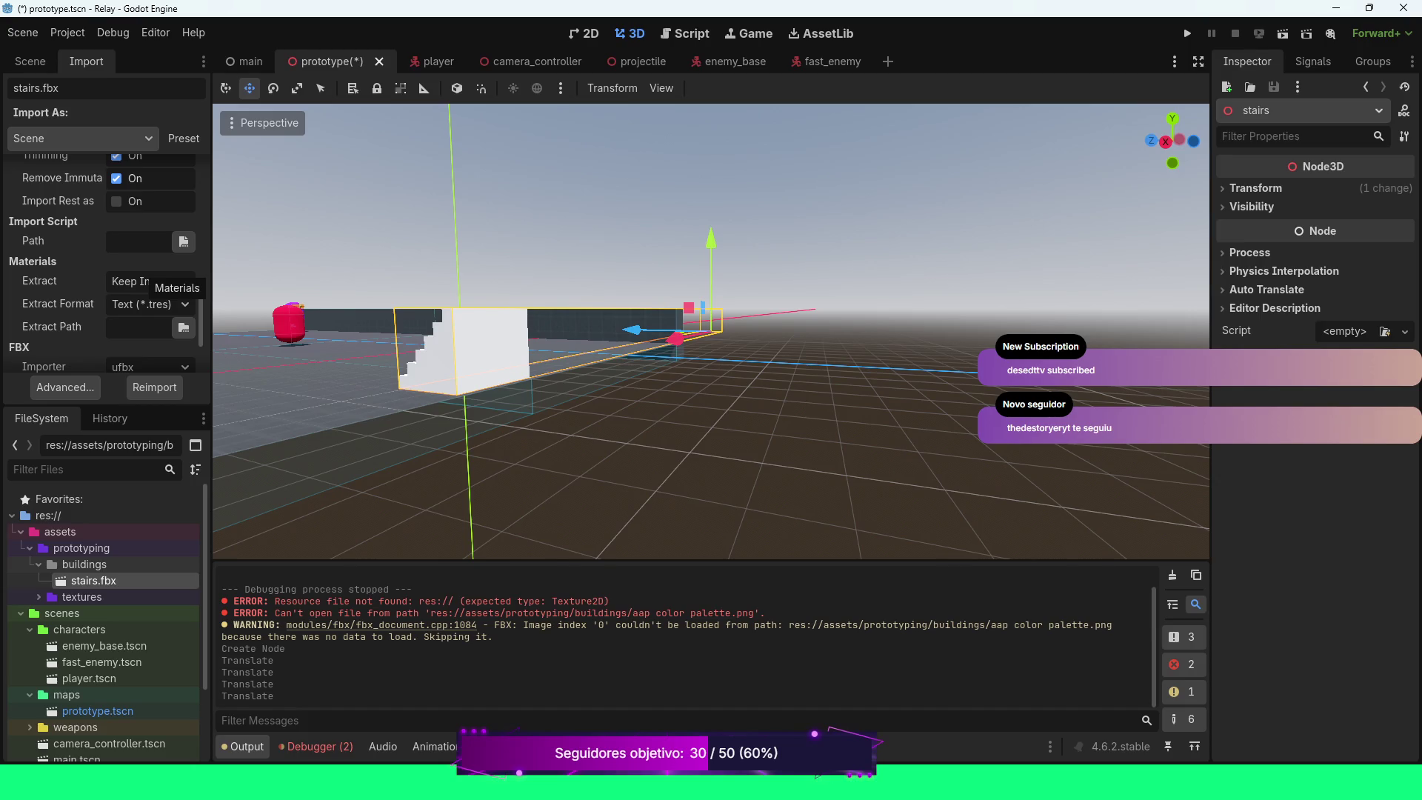
{"action": "left_click", "coordinate": [154, 387]}
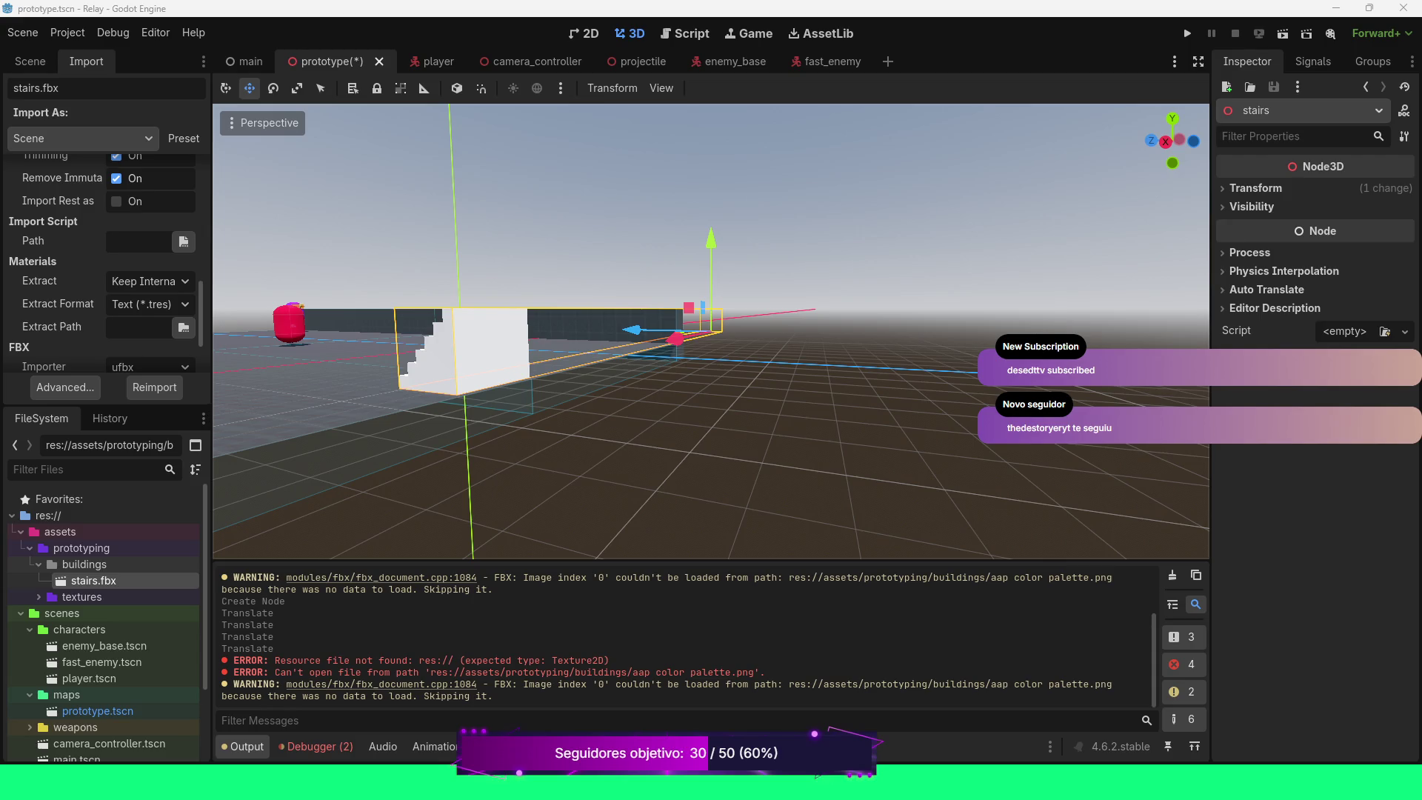
Check the Preset and Import As lists, keep Scene, and open stairs.fbx's Advanced Import Settings
{"action": "scroll", "coordinate": [104, 263], "scroll_direction": "up", "scroll_amount": 2}
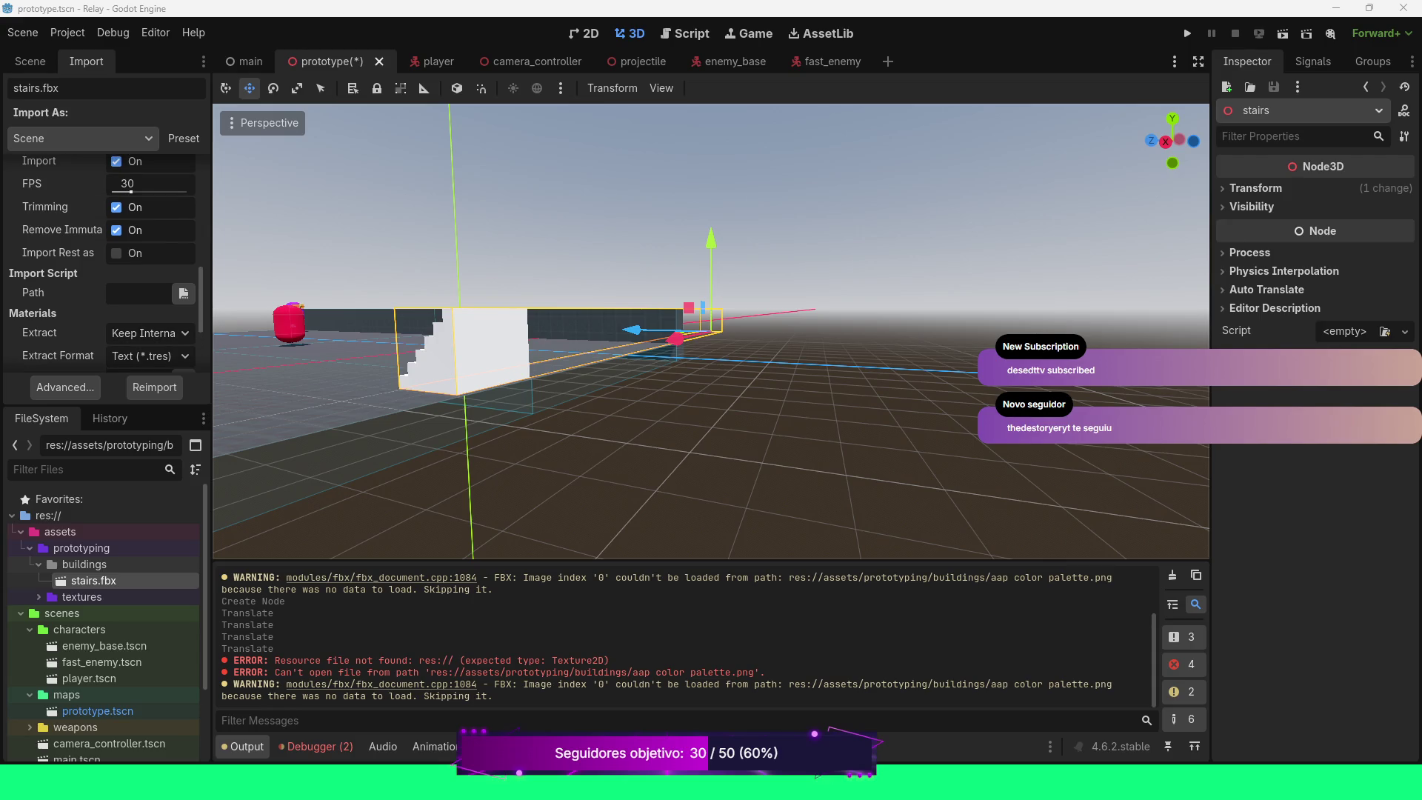
{"action": "scroll", "coordinate": [103, 263], "scroll_direction": "up", "scroll_amount": 6}
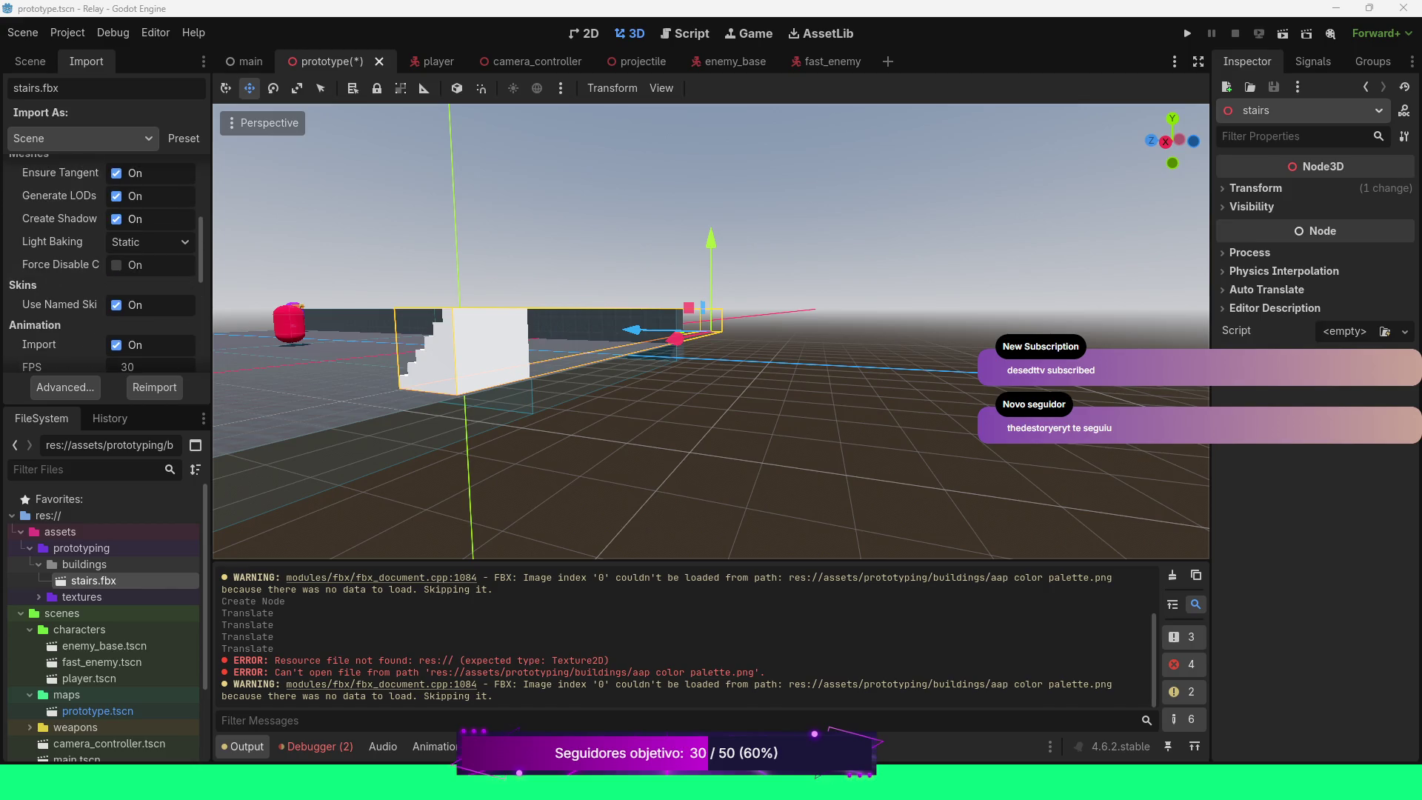
{"action": "left_click", "coordinate": [182, 137]}
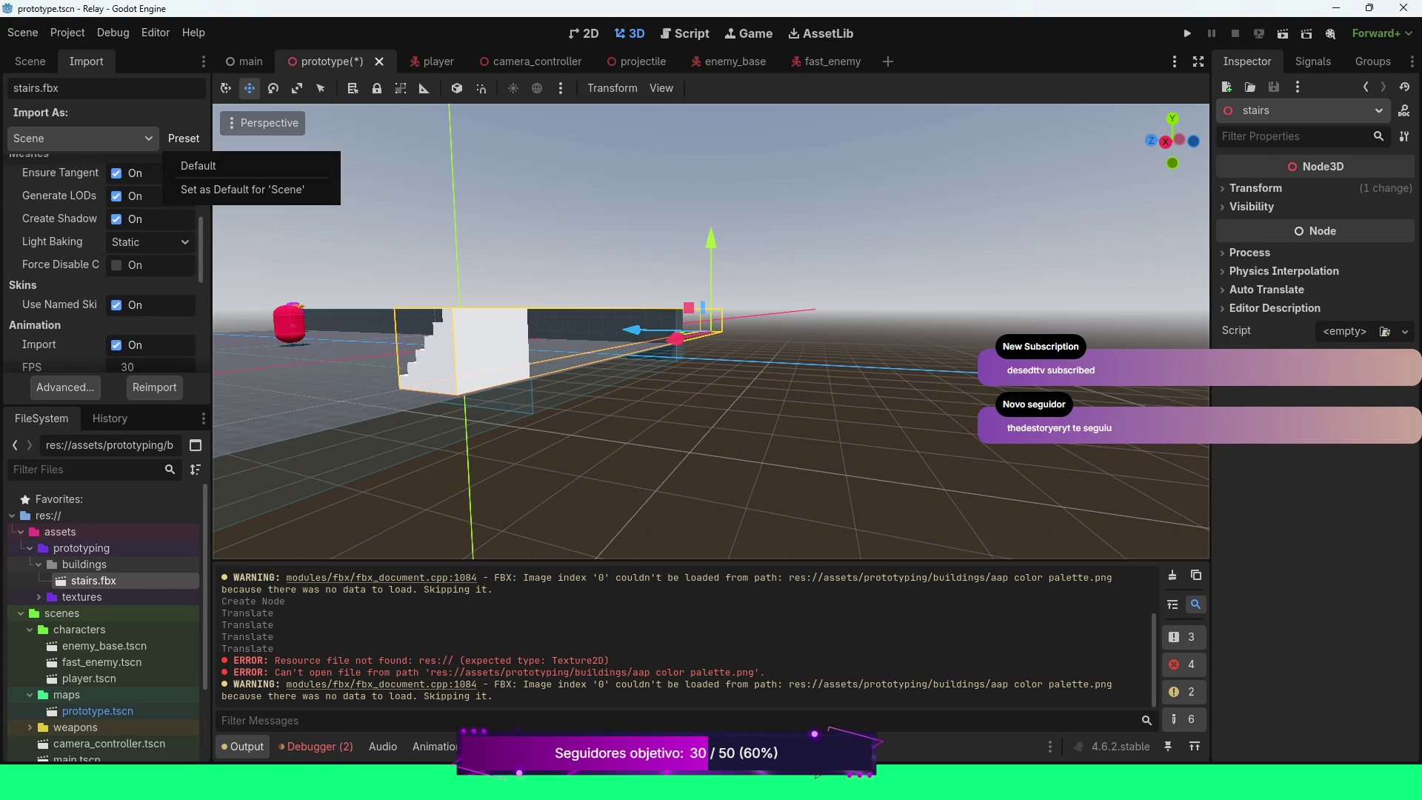
{"action": "left_click", "coordinate": [81, 138]}
{"action": "left_click", "coordinate": [81, 138]}
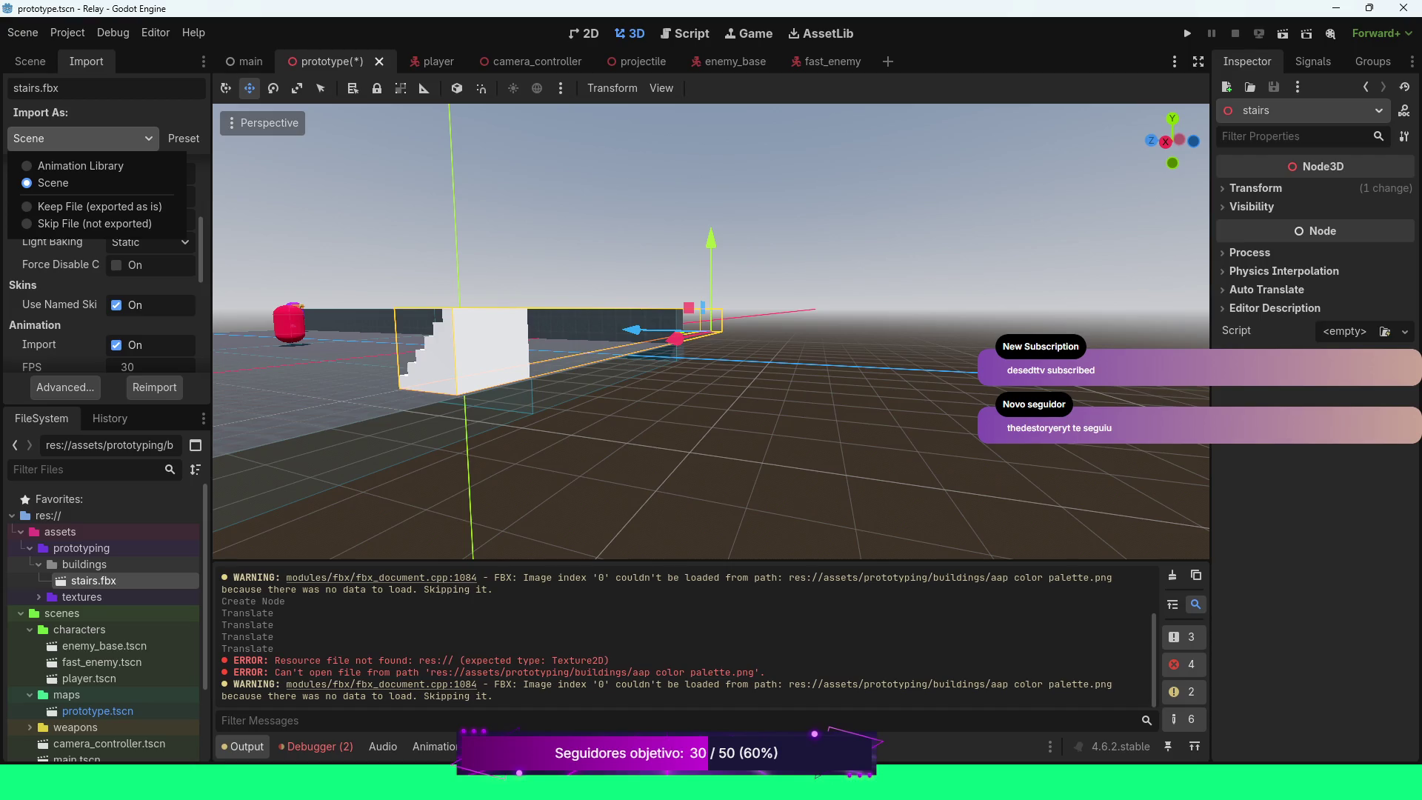
{"action": "key", "text": "Escape"}
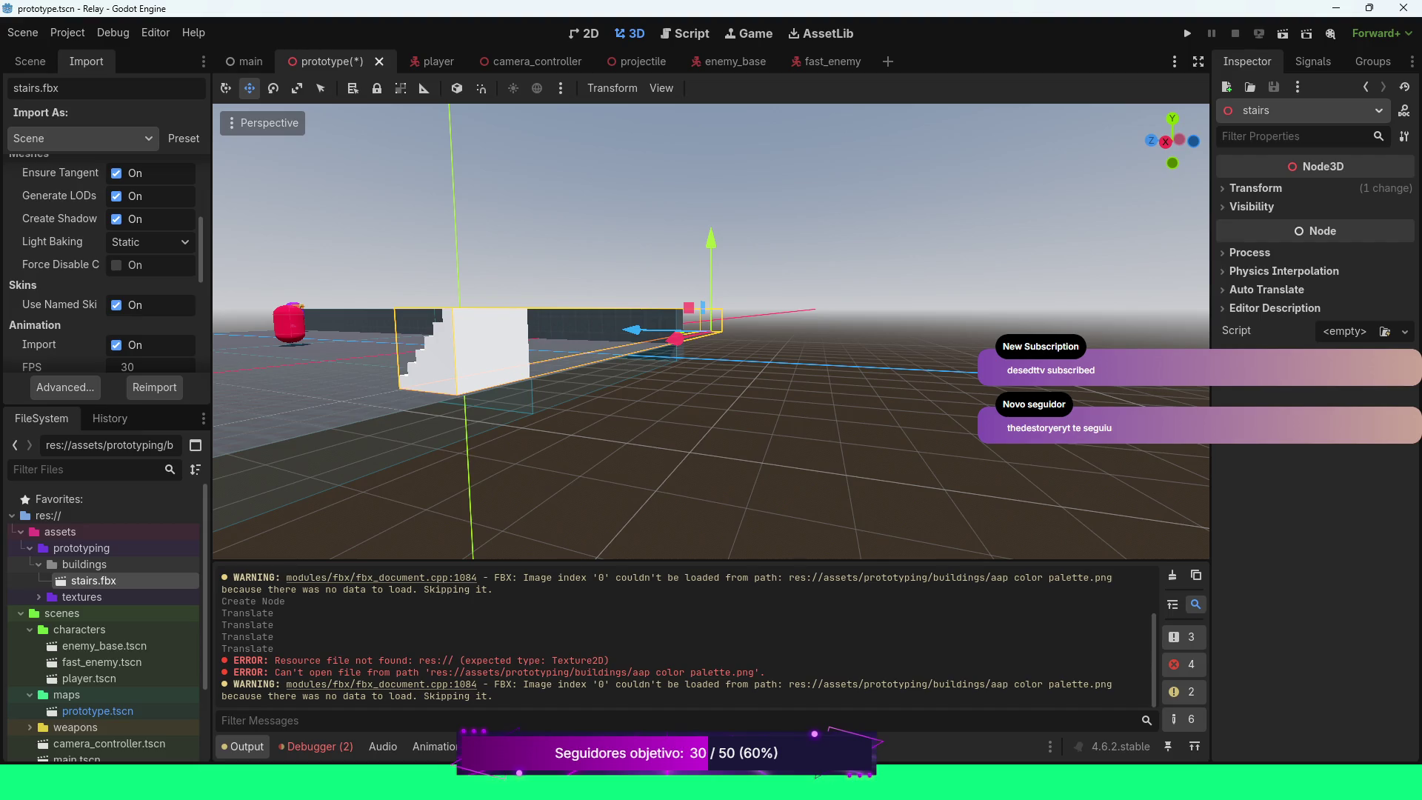
{"action": "left_click", "coordinate": [65, 387]}
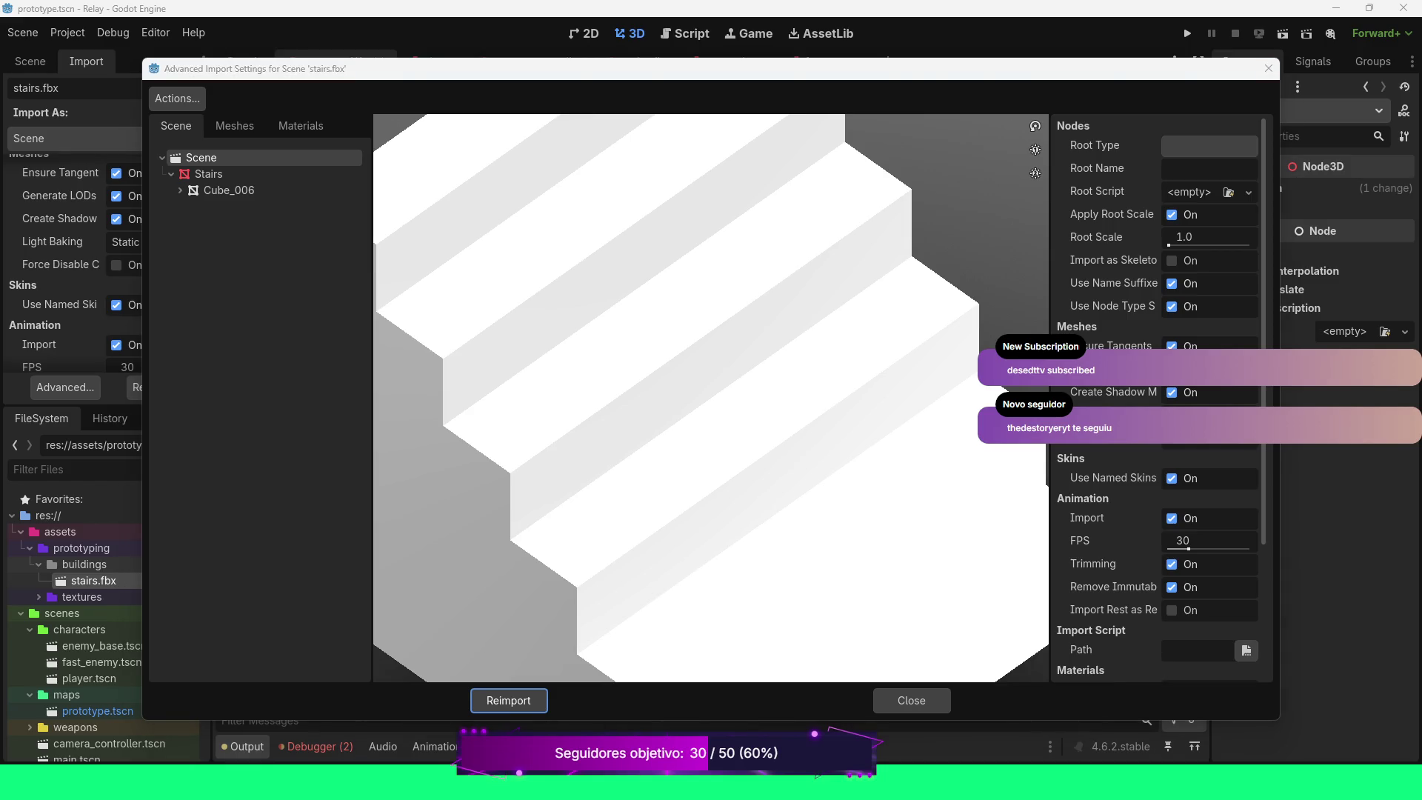
Browse the stairs' materials, meshes and scene, then enable Use External on Material
{"action": "scroll", "coordinate": [711, 398], "scroll_direction": "down", "scroll_amount": 2}
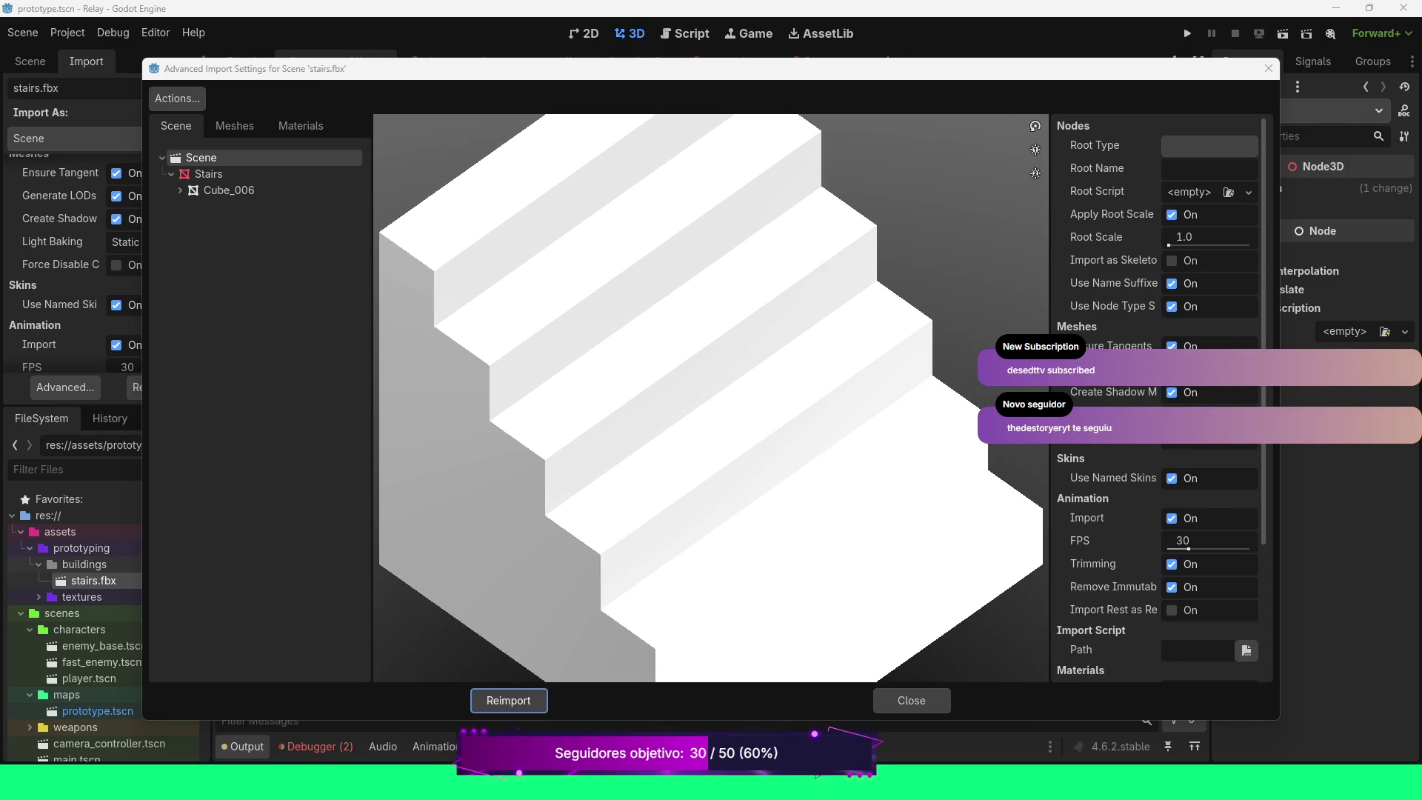
{"action": "left_click", "coordinate": [300, 126]}
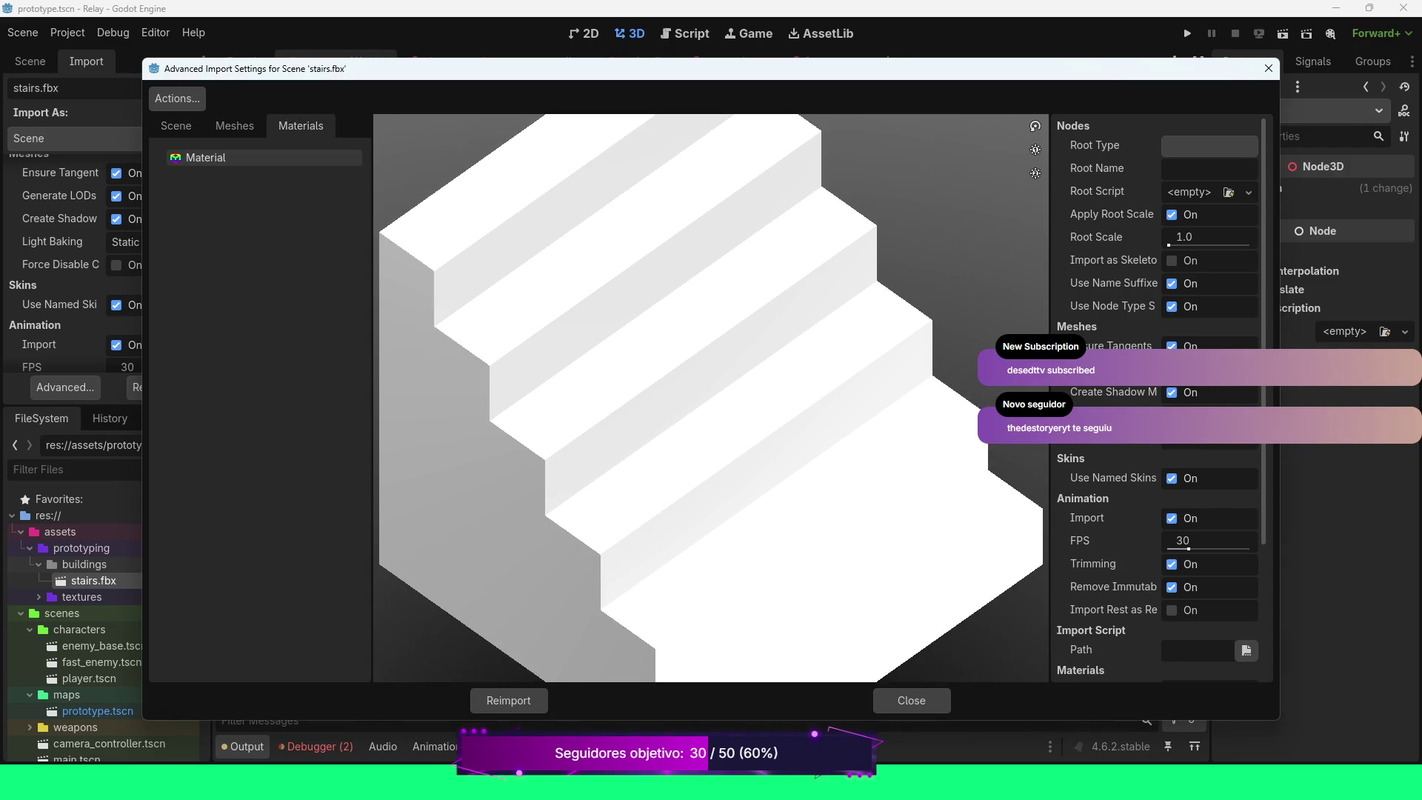
{"action": "left_click", "coordinate": [222, 158]}
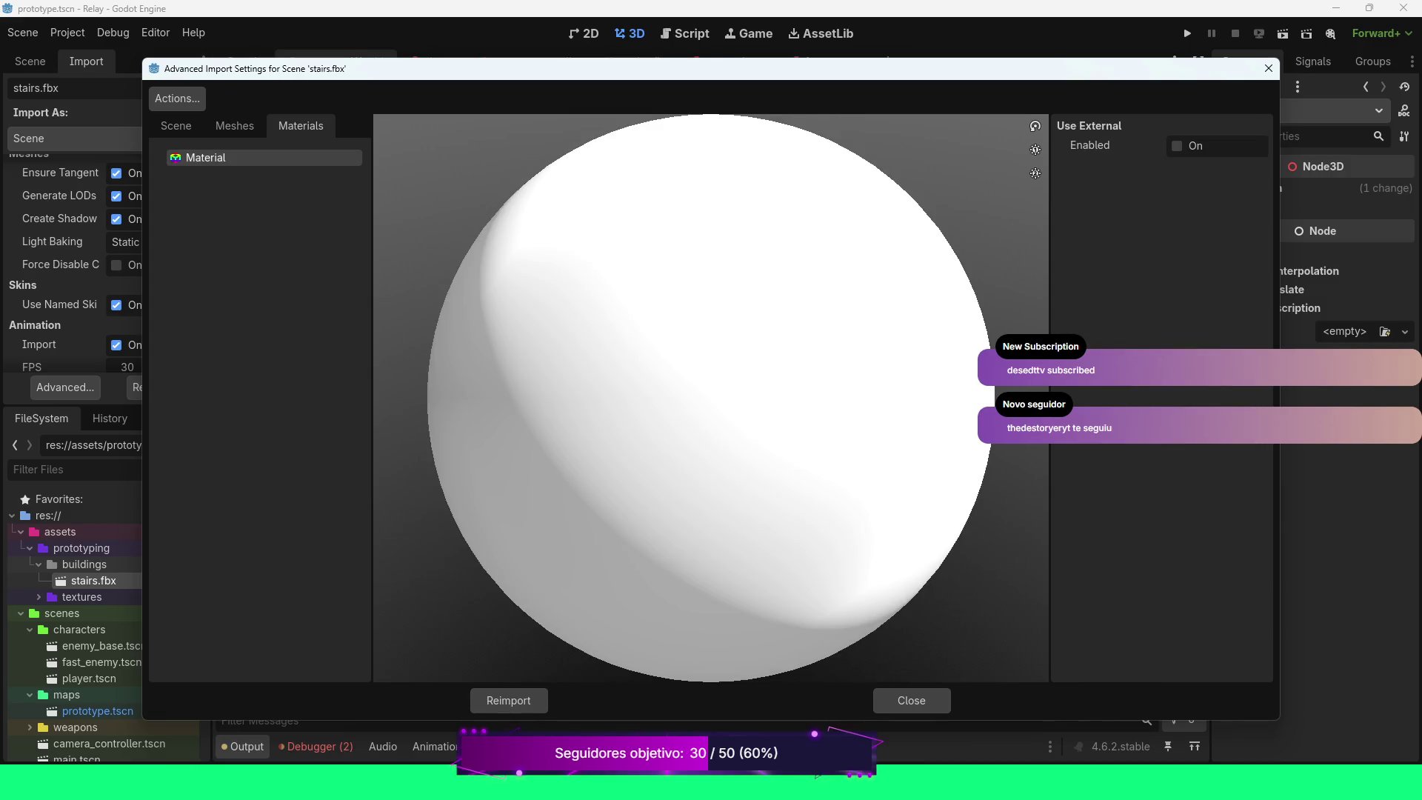
{"action": "left_click", "coordinate": [235, 126]}
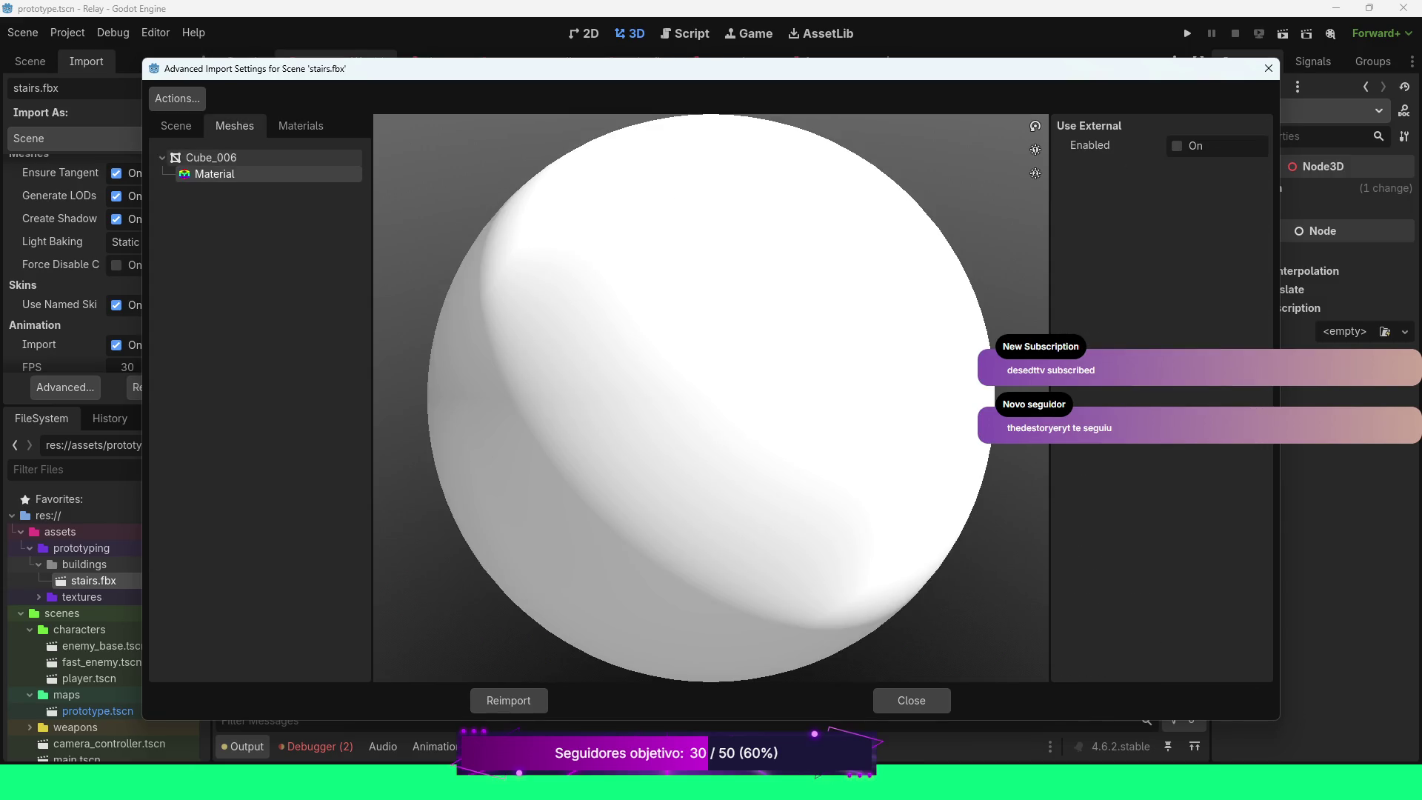
{"action": "left_click", "coordinate": [176, 126]}
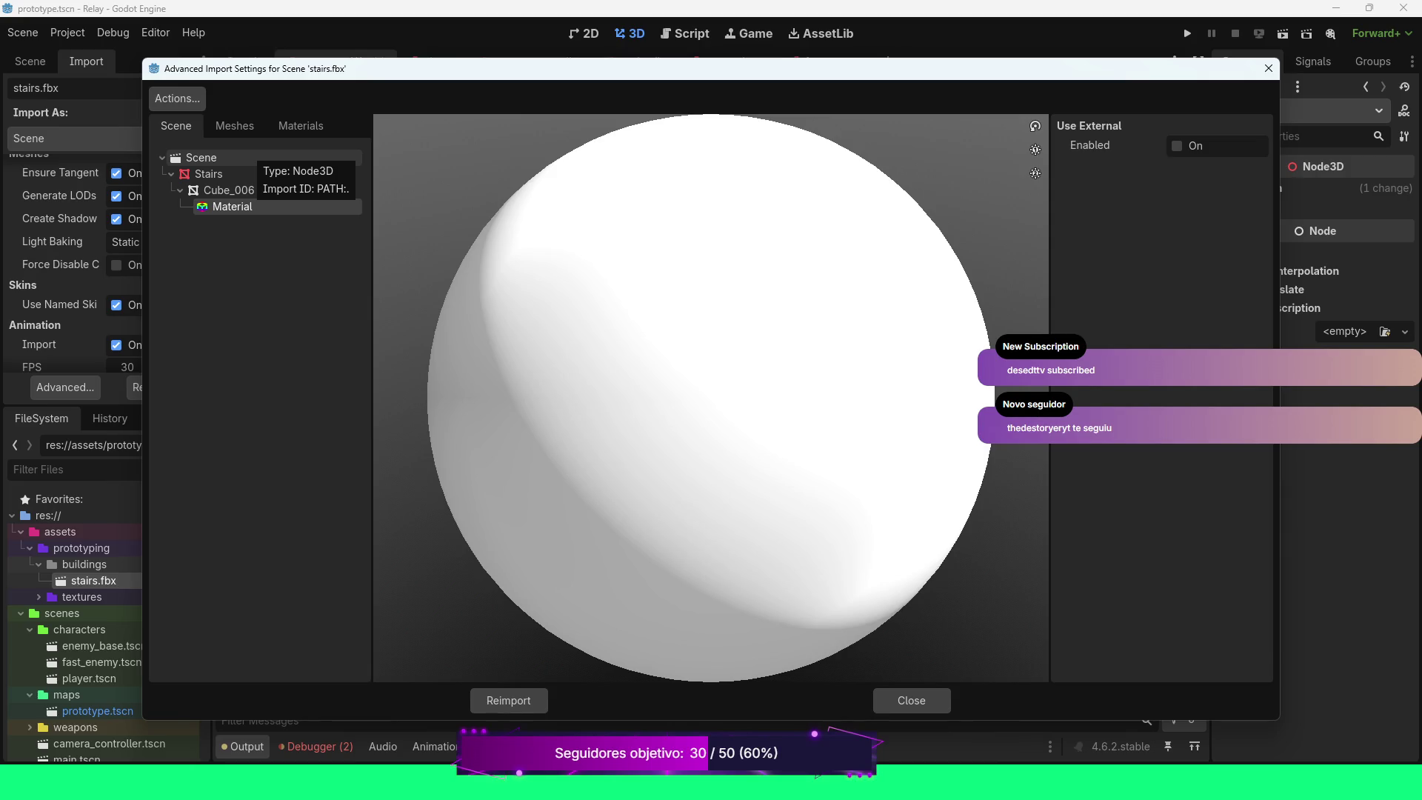
{"action": "left_click", "coordinate": [234, 126]}
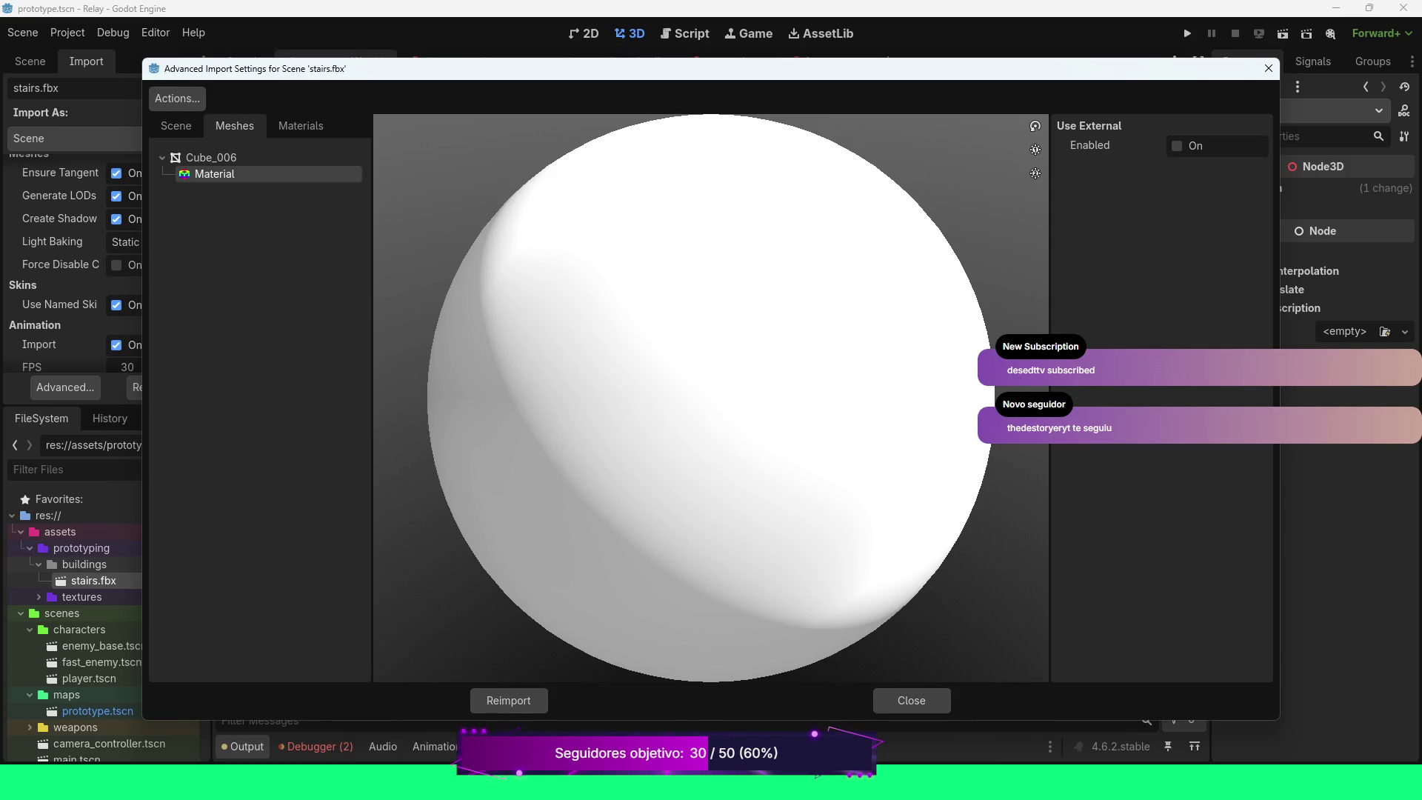
{"action": "left_click", "coordinate": [300, 126]}
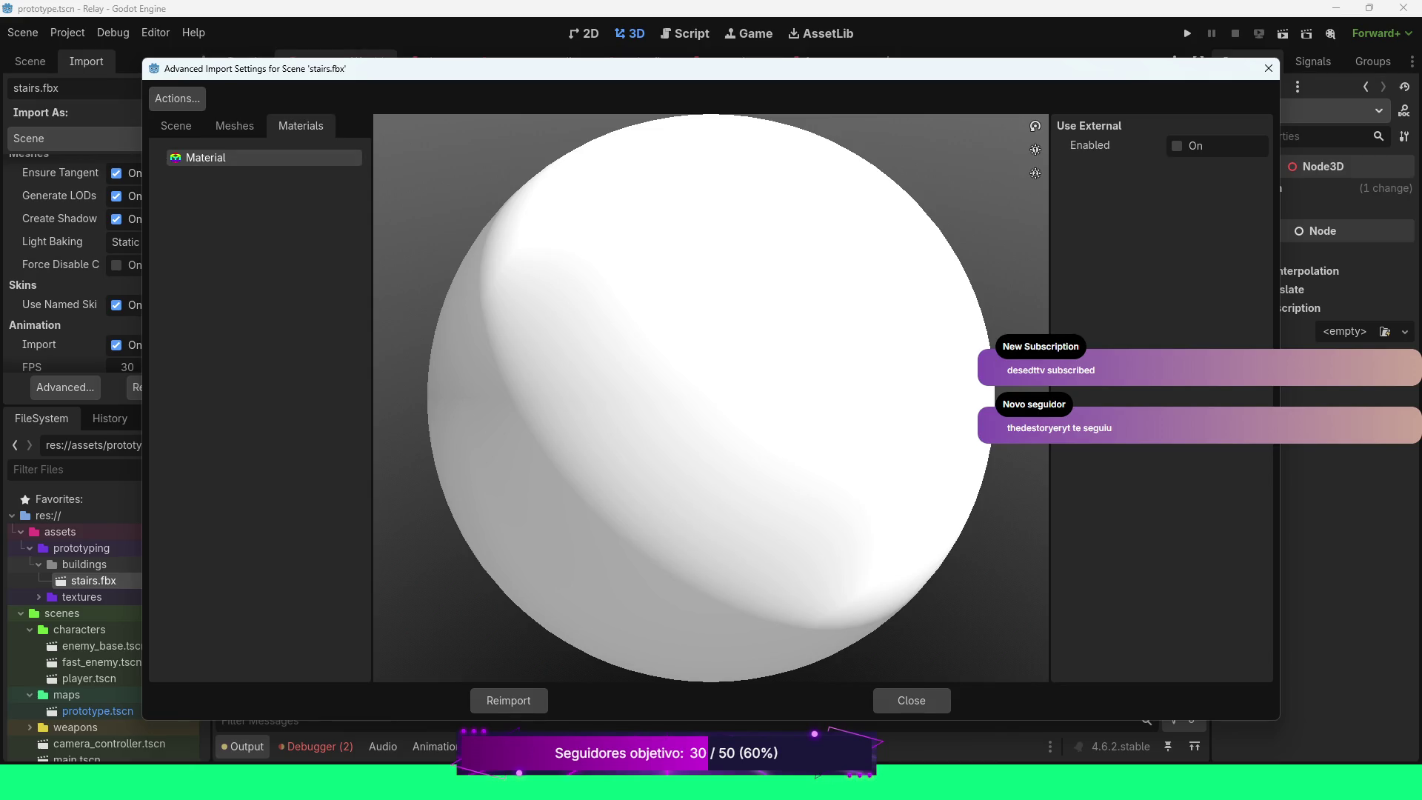
{"action": "left_click", "coordinate": [1184, 146]}
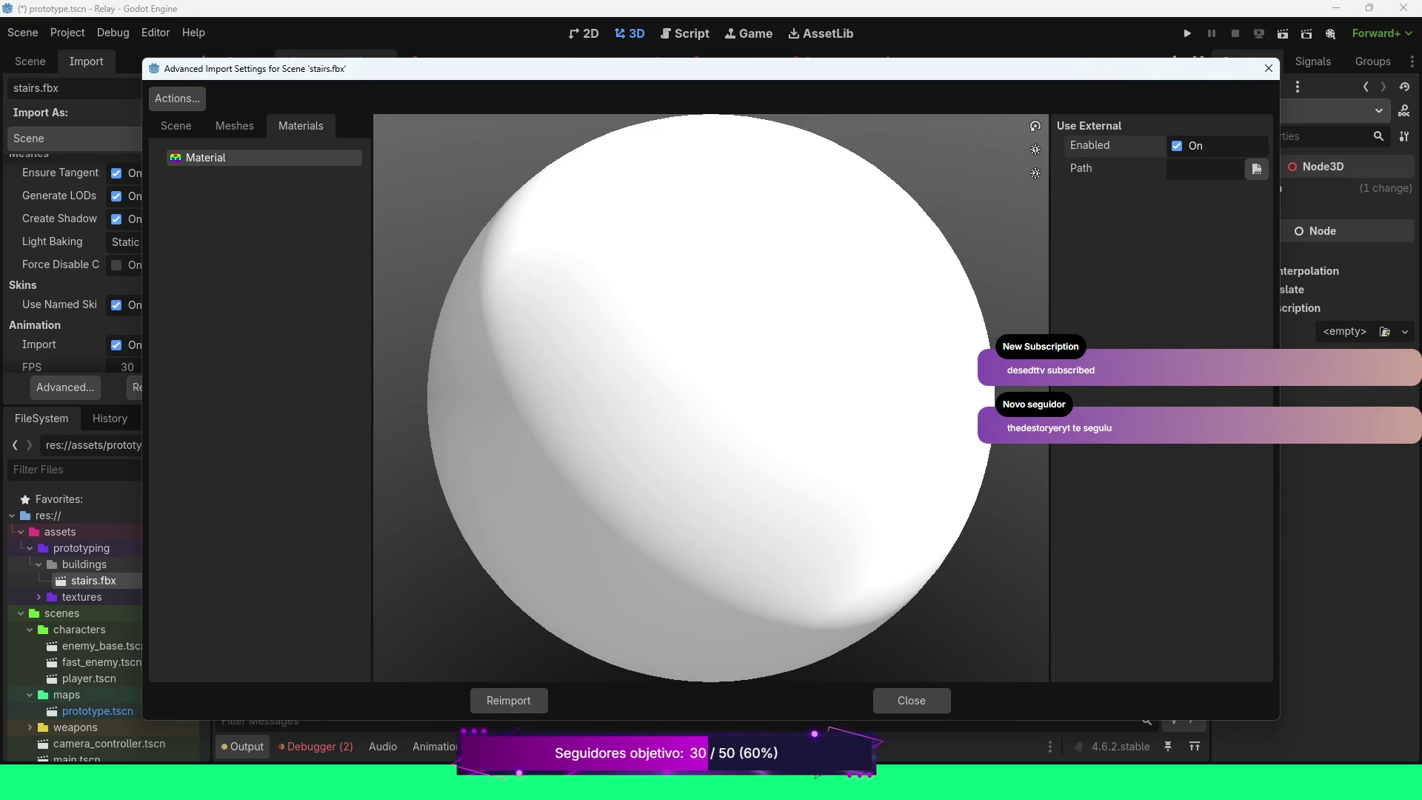
Select the Scene root and scroll its options to the Materials and FBX settings
{"action": "left_click", "coordinate": [176, 126]}
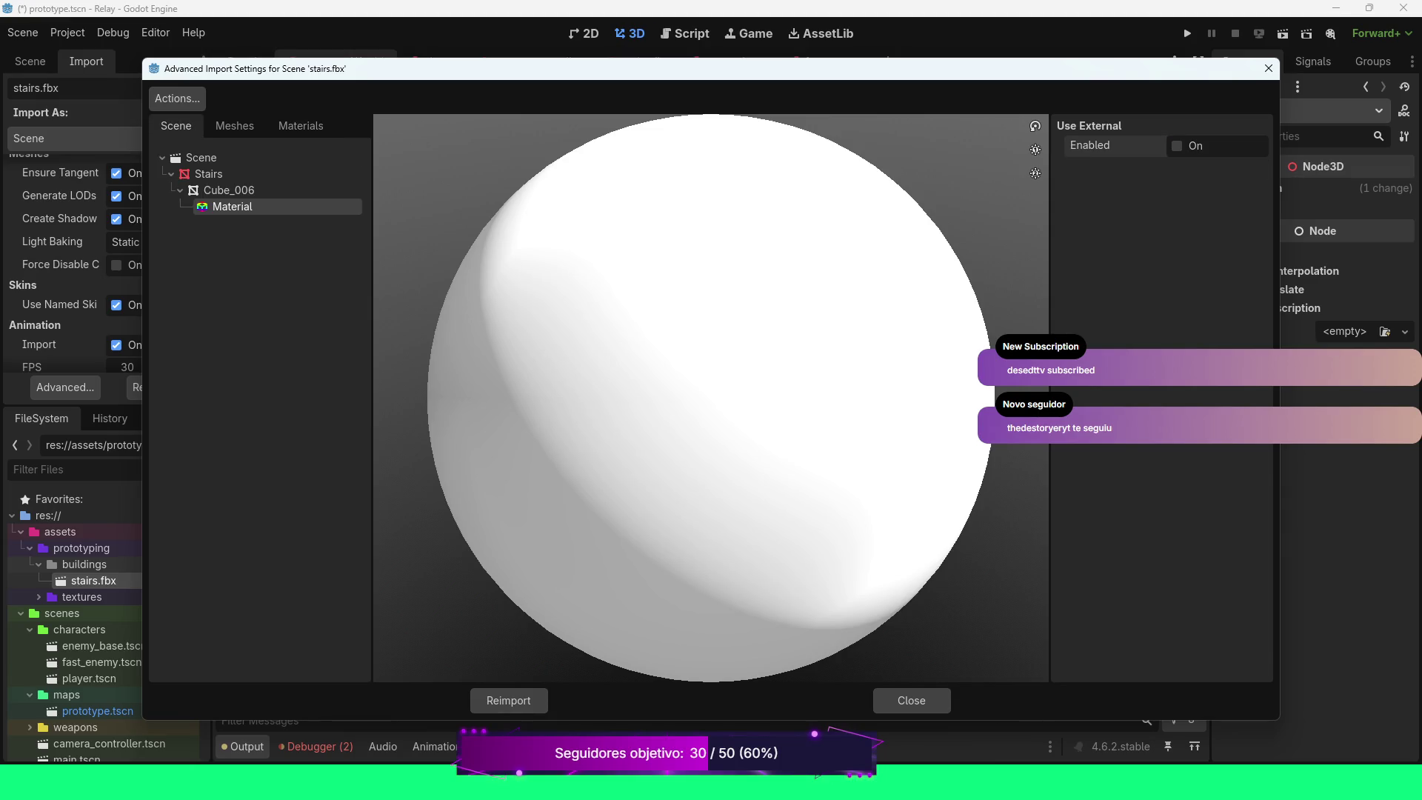
{"action": "left_click", "coordinate": [201, 158]}
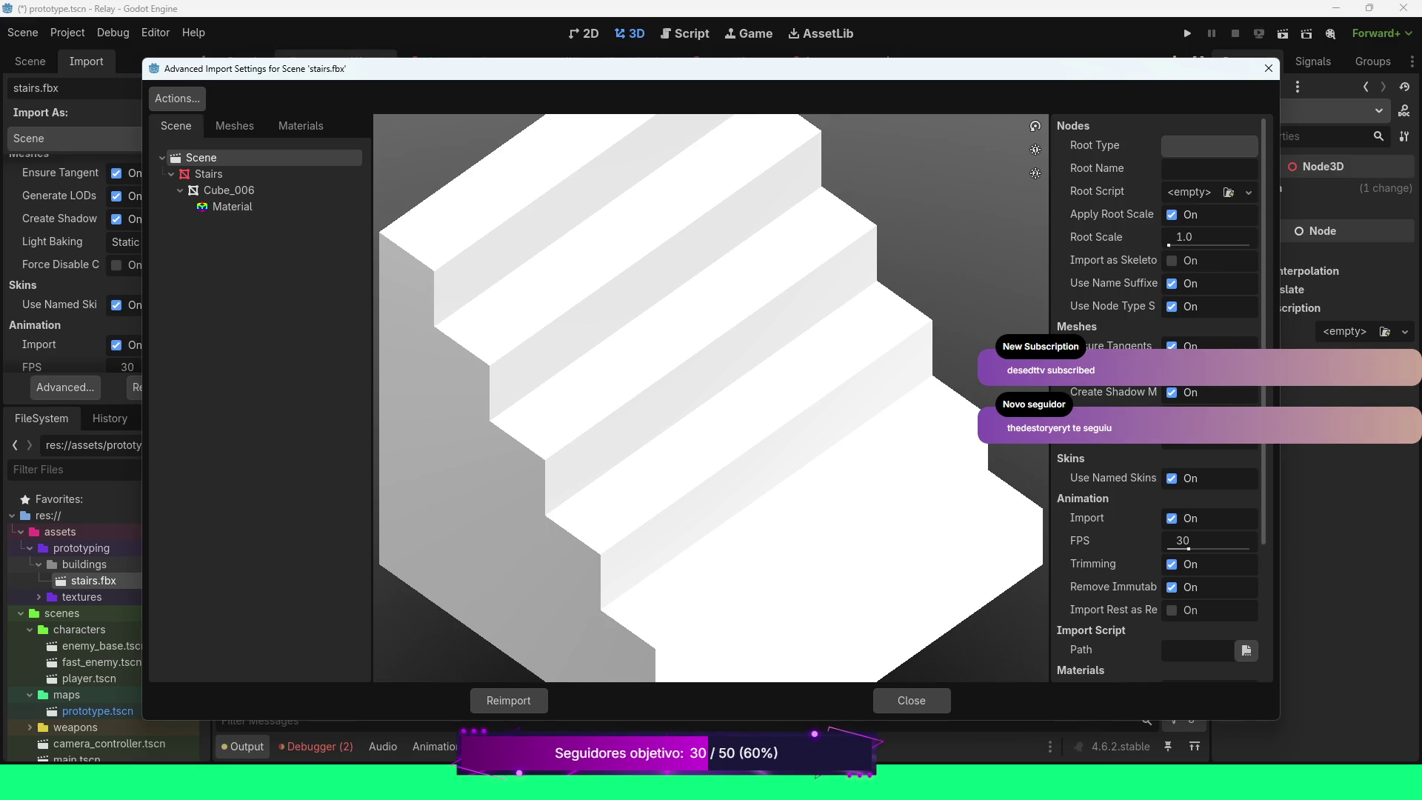
{"action": "scroll", "coordinate": [1156, 392], "scroll_direction": "down", "scroll_amount": 3}
{"action": "scroll", "coordinate": [1155, 392], "scroll_direction": "down", "scroll_amount": 1}
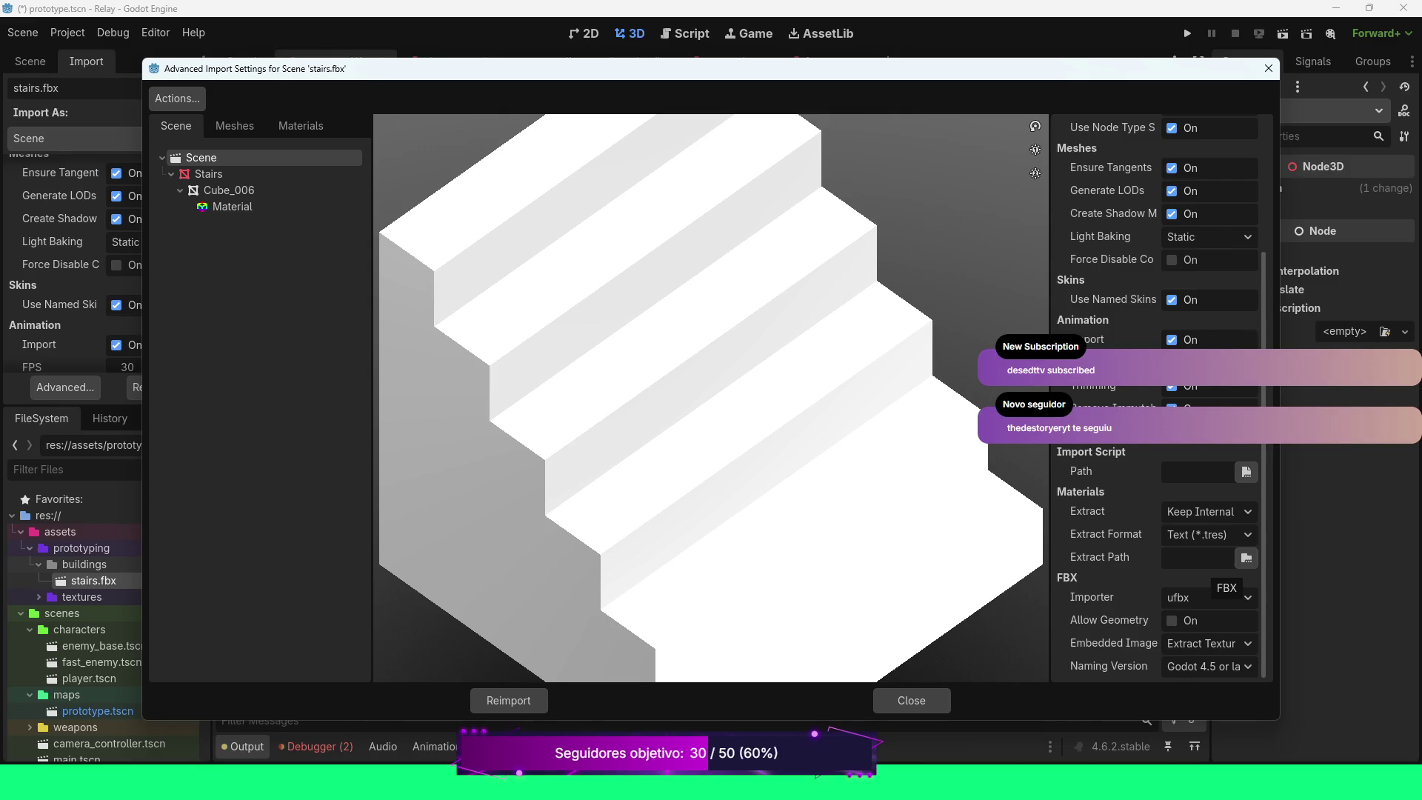
Cancel the Extract Path picker, inspect Stairs, Cube_006 and Material, then reimport stairs.fbx
{"action": "left_click", "coordinate": [1246, 558]}
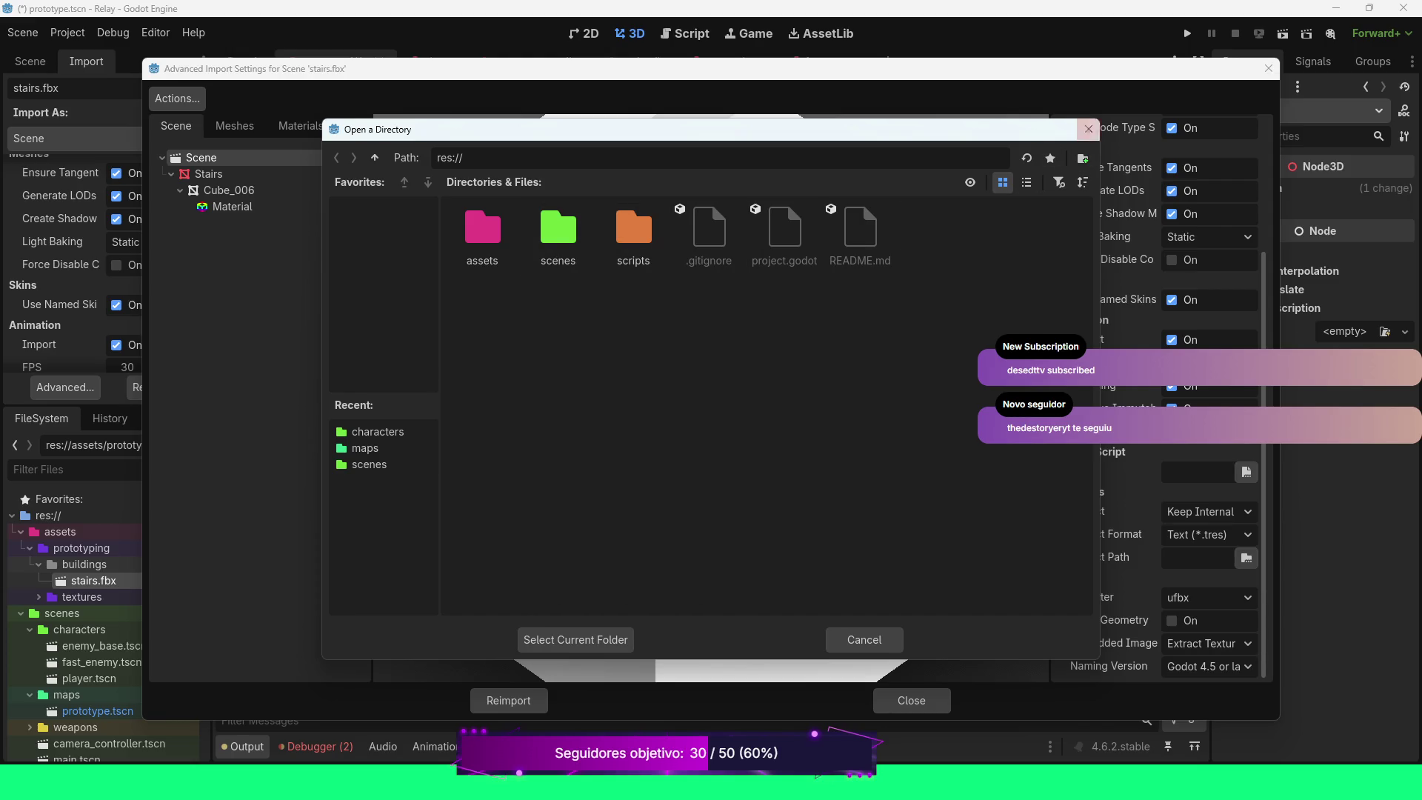
{"action": "left_click", "coordinate": [1089, 129]}
{"action": "left_click", "coordinate": [209, 173]}
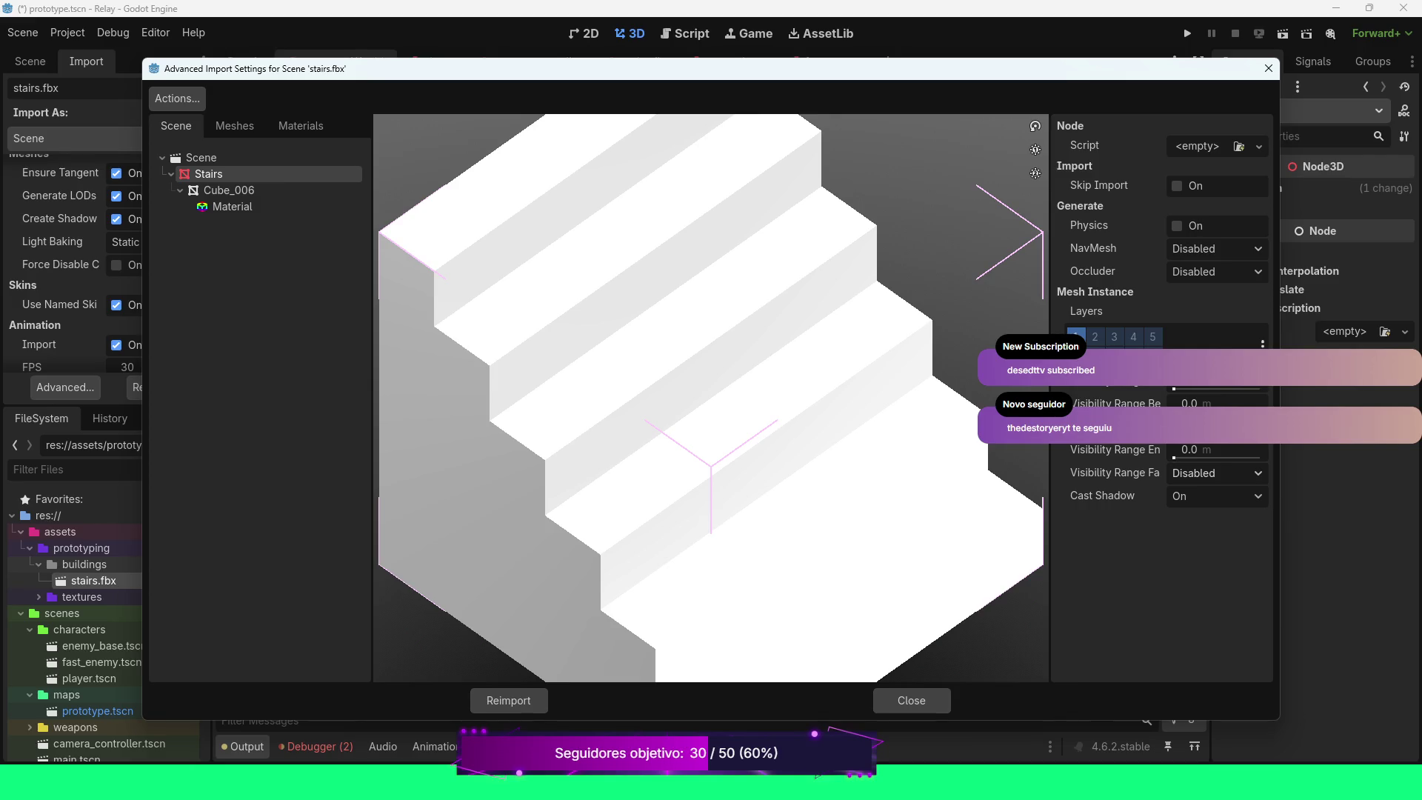
{"action": "left_click", "coordinate": [229, 190]}
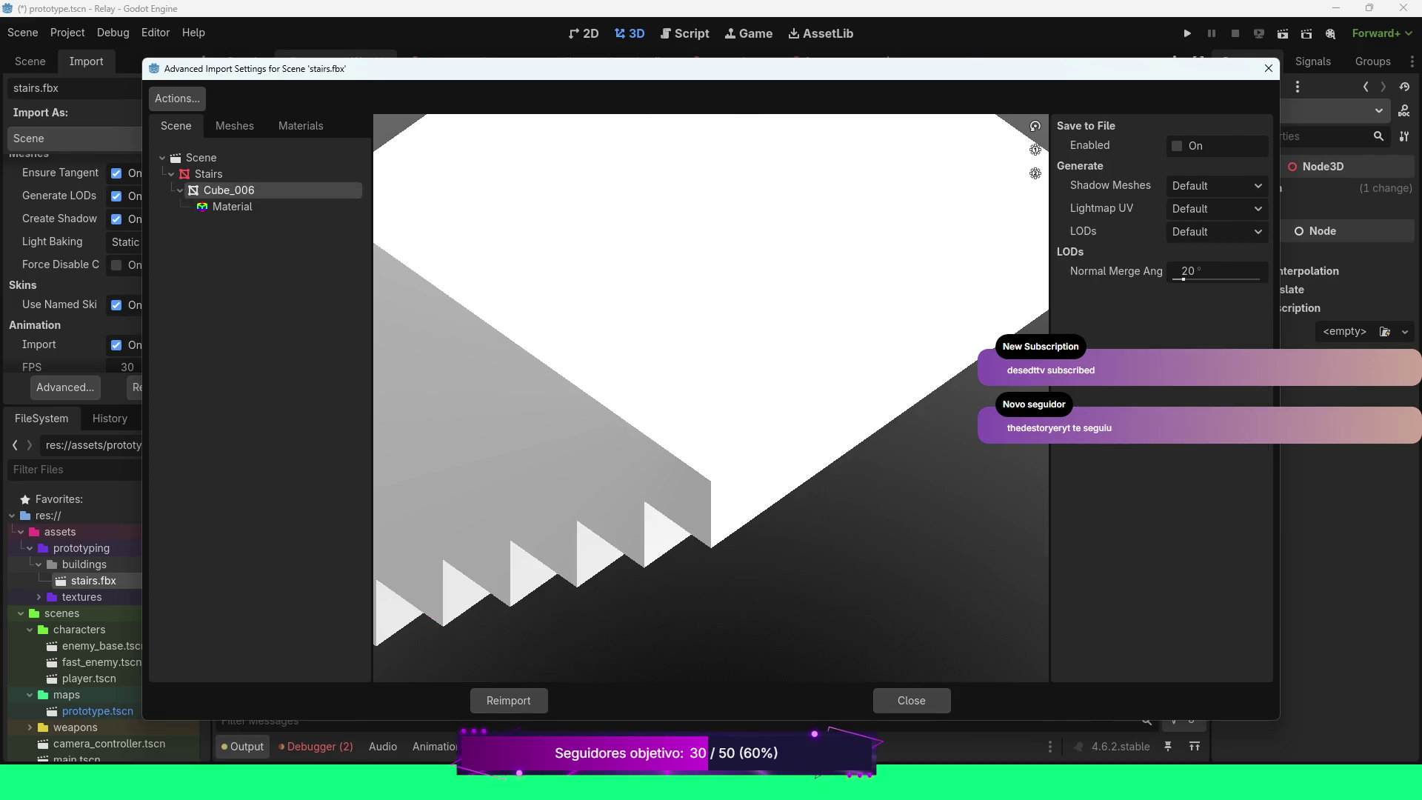
{"action": "left_click", "coordinate": [232, 205]}
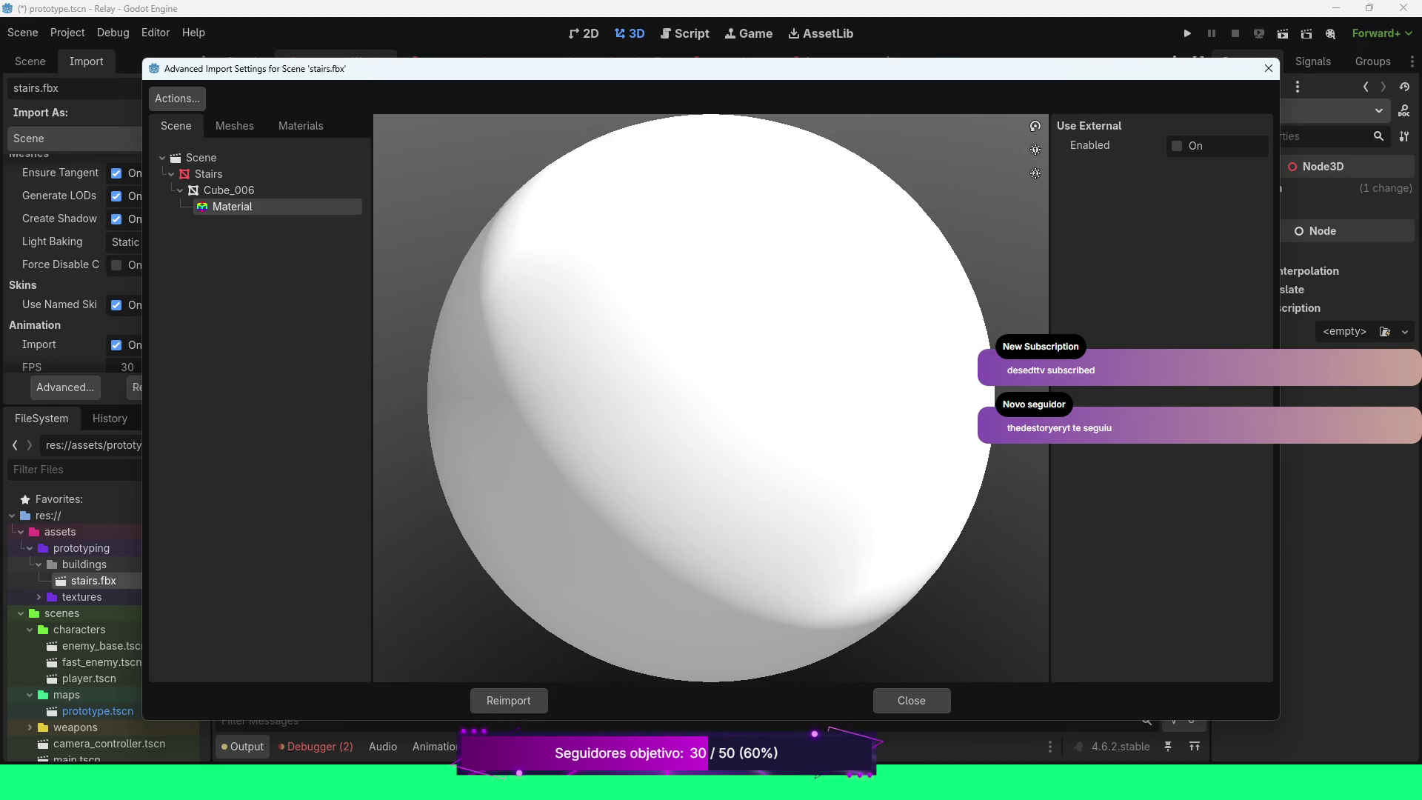
{"action": "scroll", "coordinate": [711, 398], "scroll_direction": "down", "scroll_amount": 3}
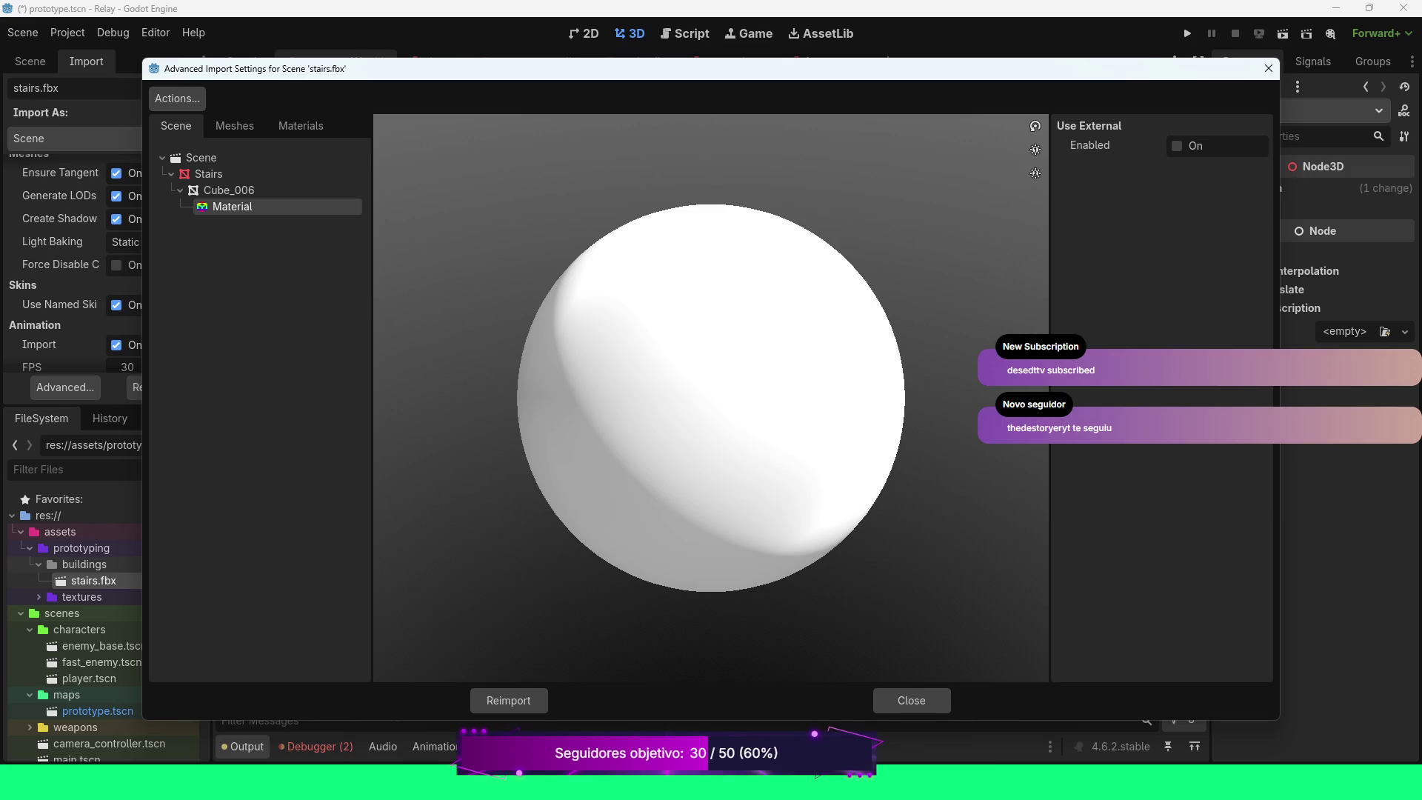
{"action": "left_click", "coordinate": [508, 700]}
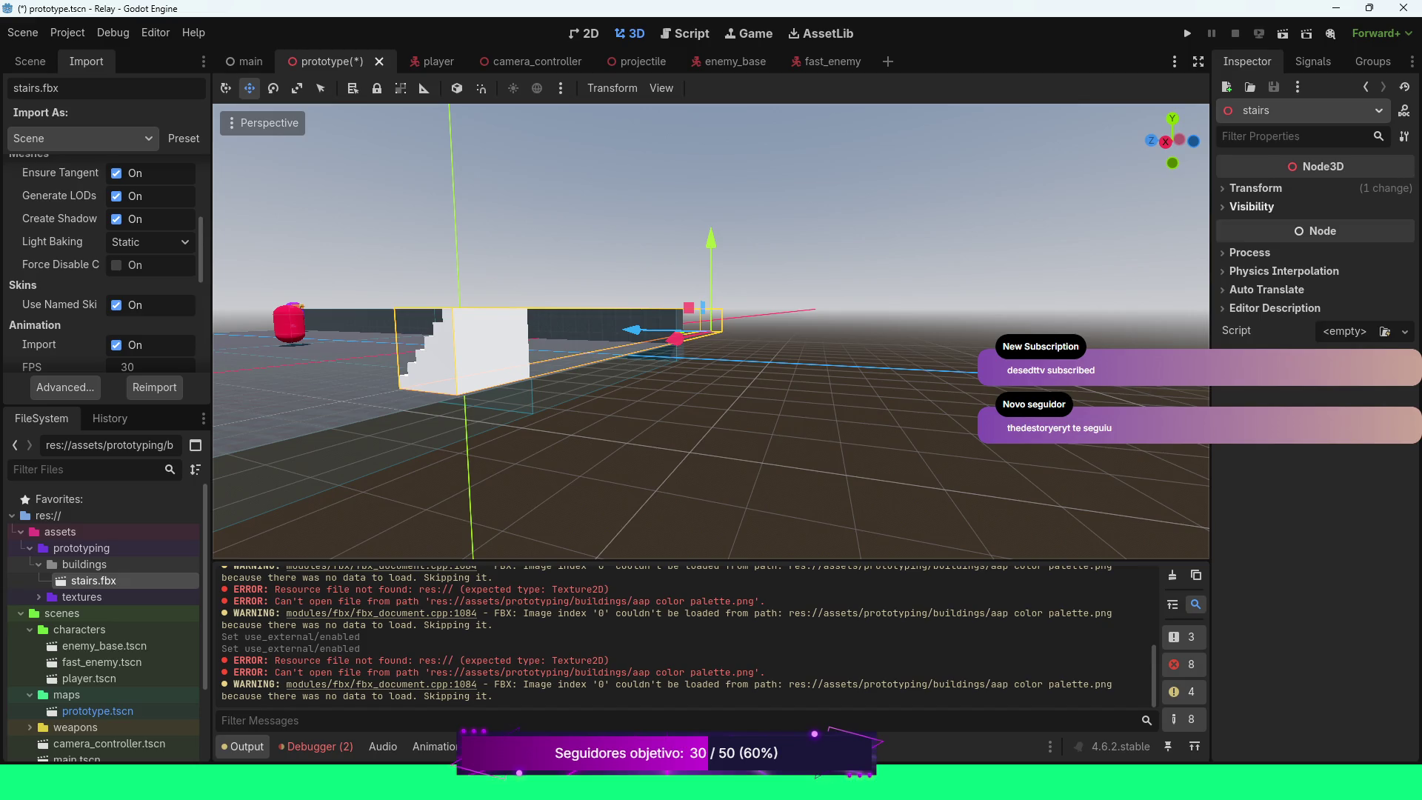
Expand and collapse the stairs node's Visibility section, then reopen Advanced Import Settings for stairs.fbx
{"action": "left_click", "coordinate": [1251, 207]}
{"action": "left_click", "coordinate": [1251, 207]}
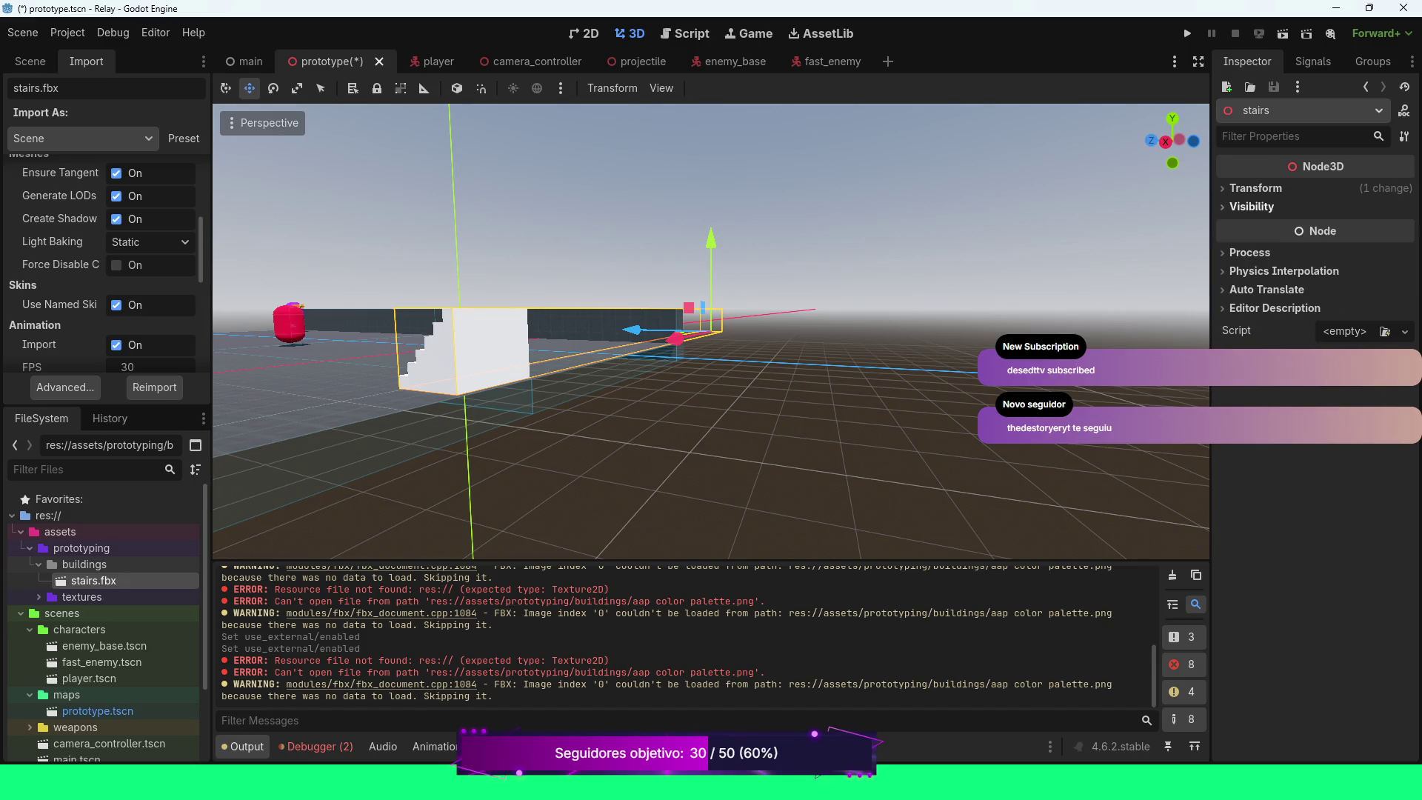
{"action": "left_click", "coordinate": [66, 387]}
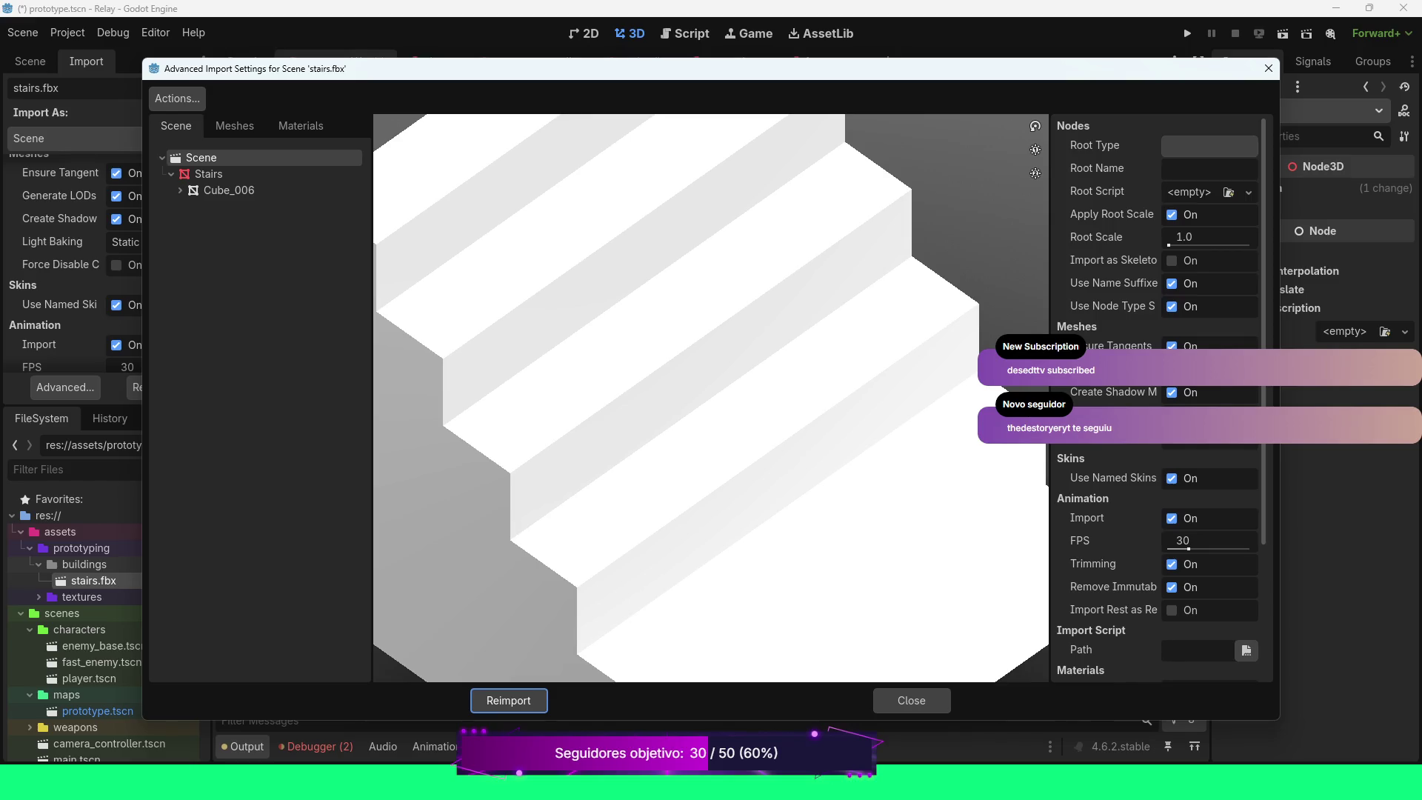
Inspect the Cube_006 mesh and its material, then return to the imported Materials list and its Actions menu
{"action": "left_click", "coordinate": [301, 126]}
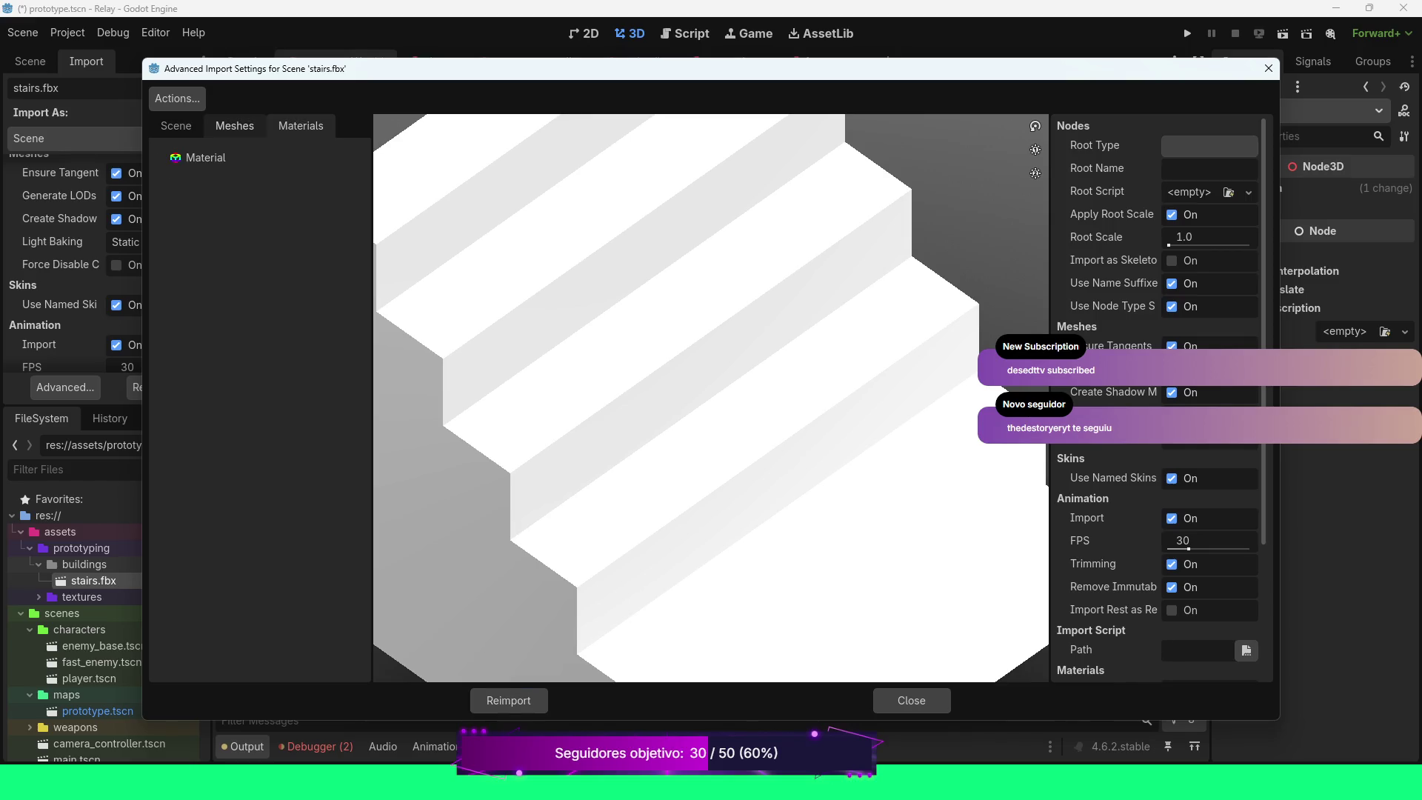
{"action": "left_click", "coordinate": [234, 126]}
{"action": "left_click", "coordinate": [211, 158]}
{"action": "key", "text": "Right"}
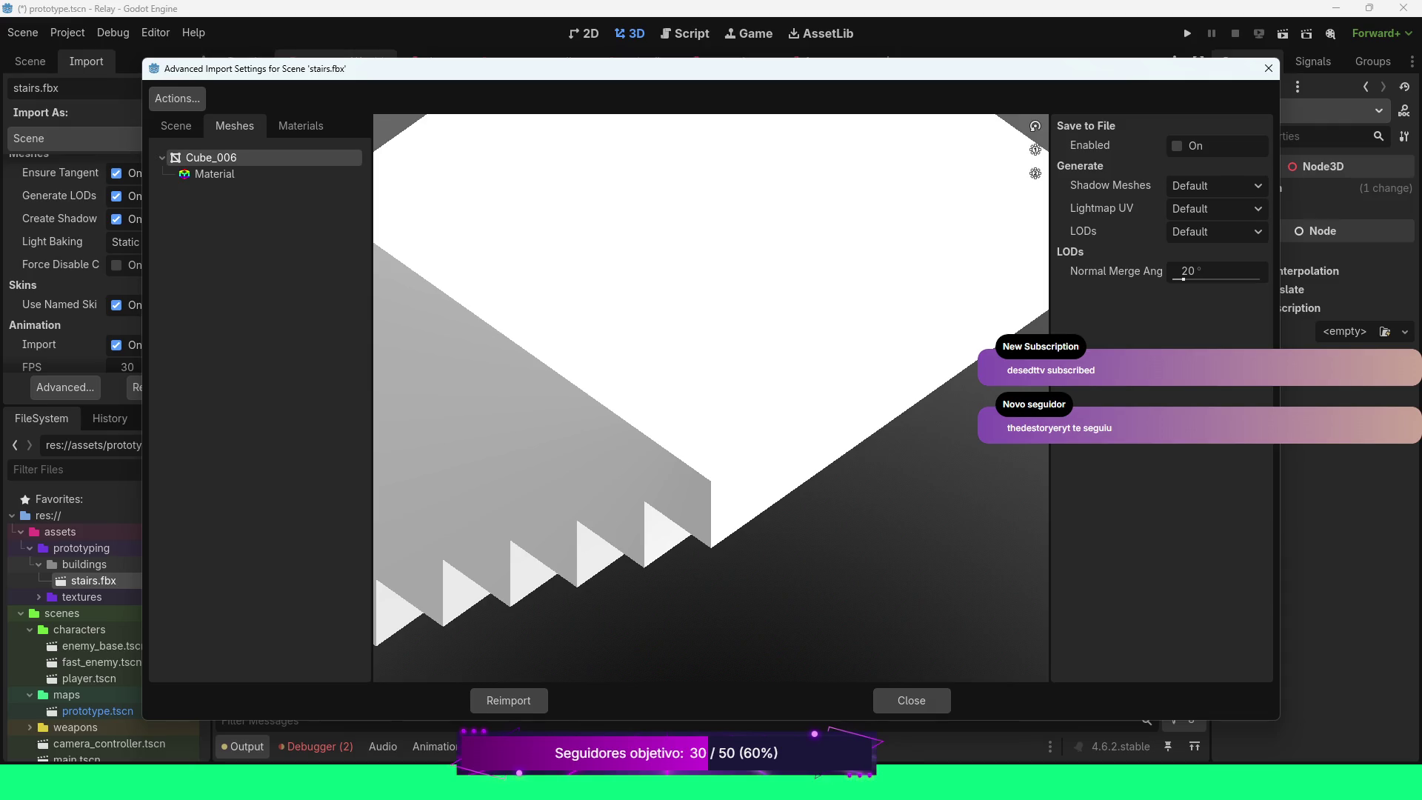
{"action": "left_click", "coordinate": [214, 174]}
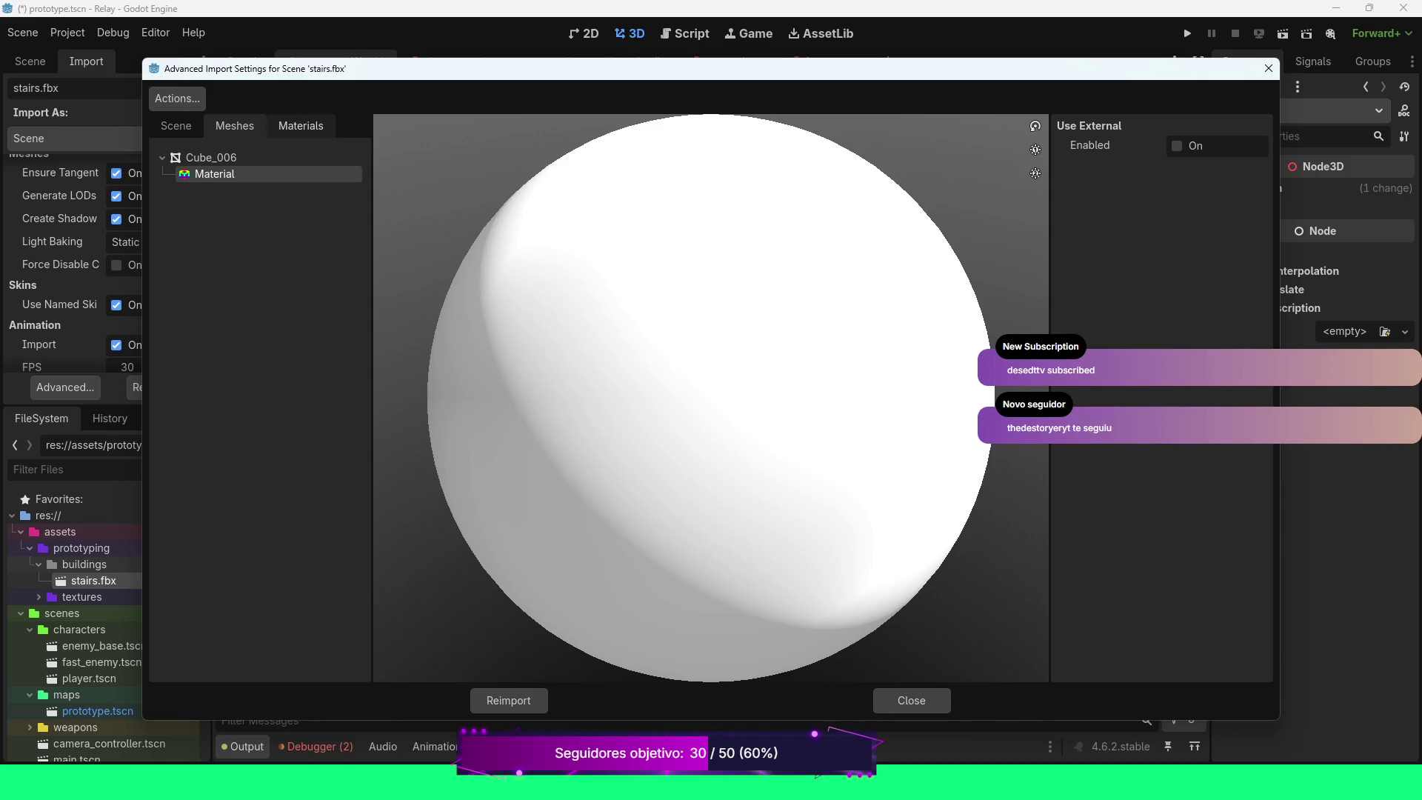
{"action": "left_click", "coordinate": [301, 126]}
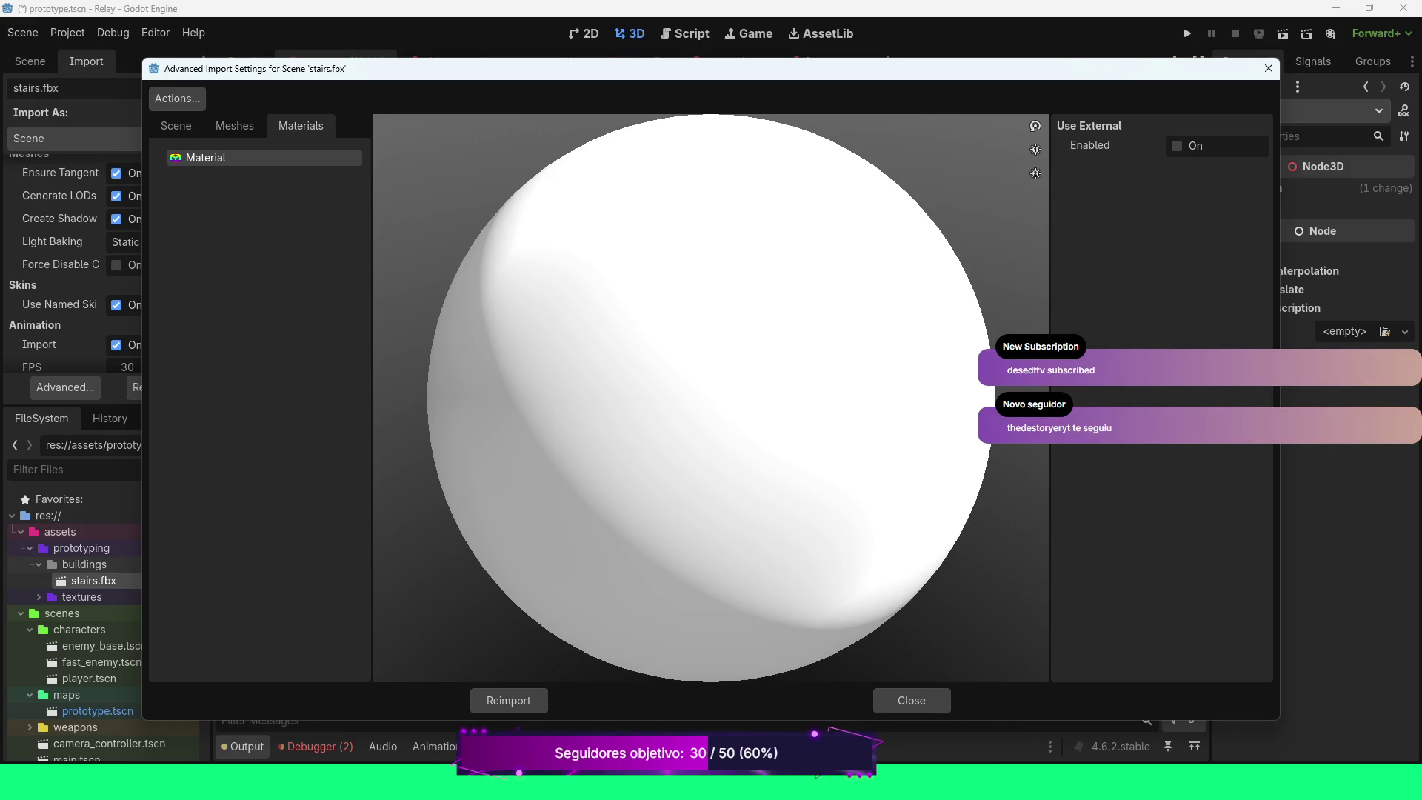
{"action": "scroll", "coordinate": [711, 397], "scroll_direction": "down", "scroll_amount": 2}
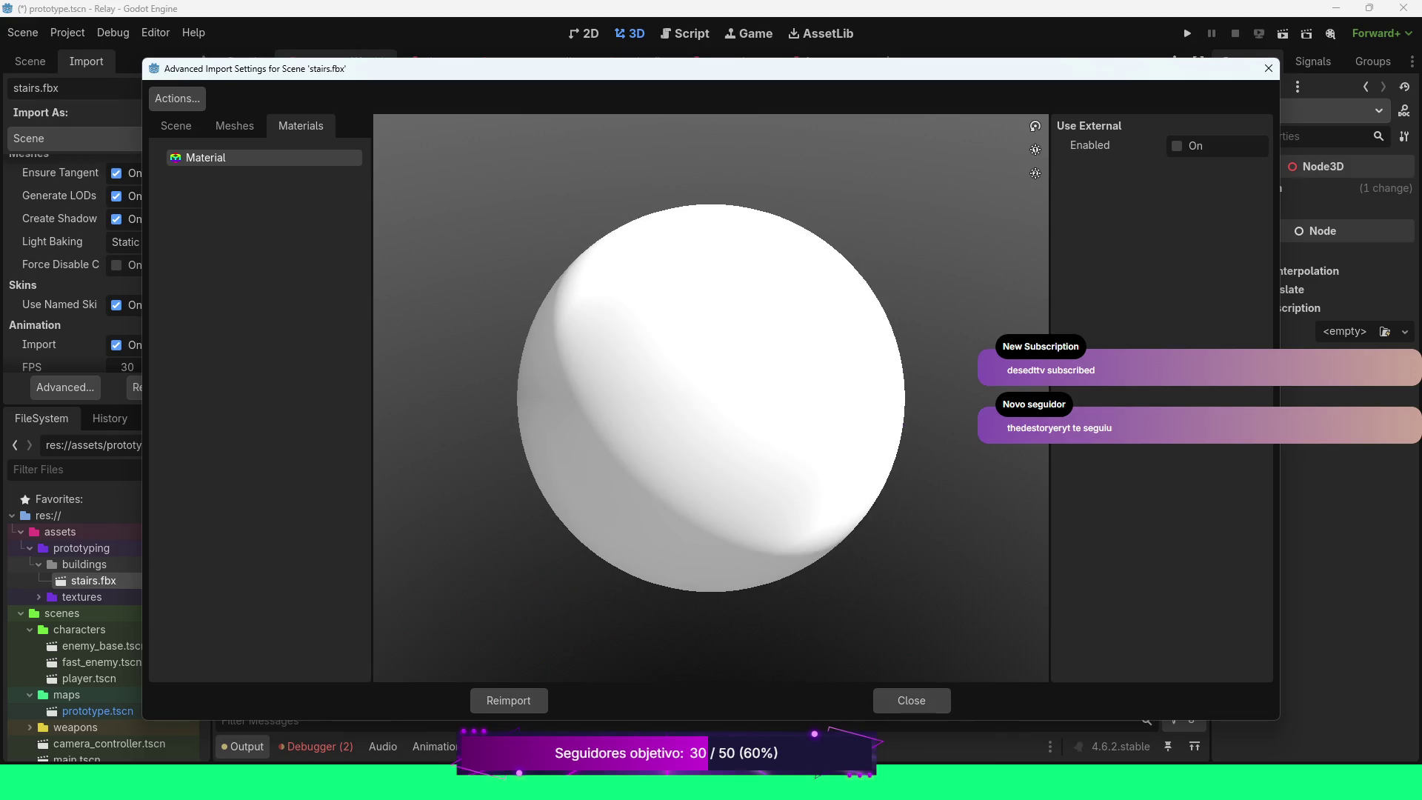
{"action": "left_click", "coordinate": [177, 98]}
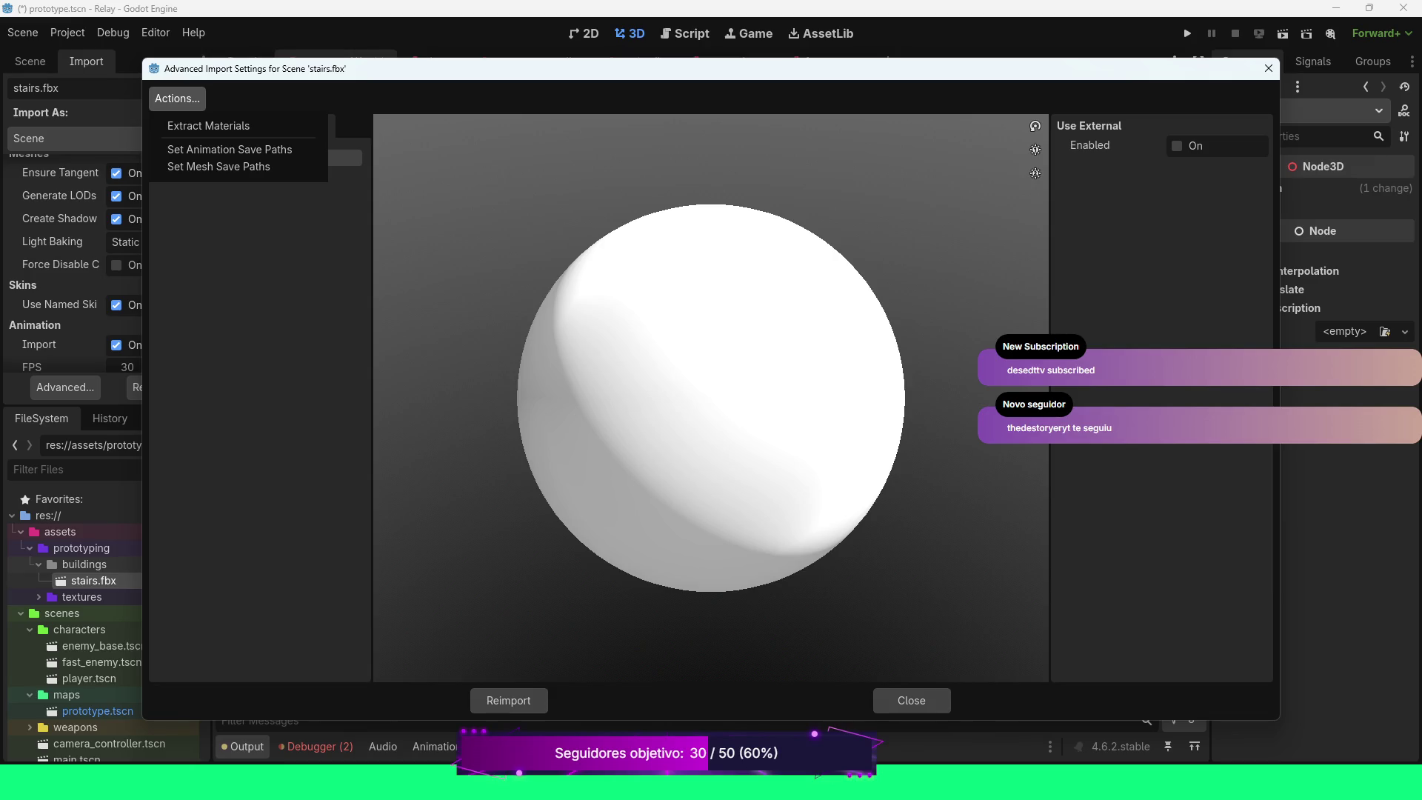
Extract the stairs' materials into res://assets/prototyping/buildings and move the import settings window aside
{"action": "left_click", "coordinate": [208, 126]}
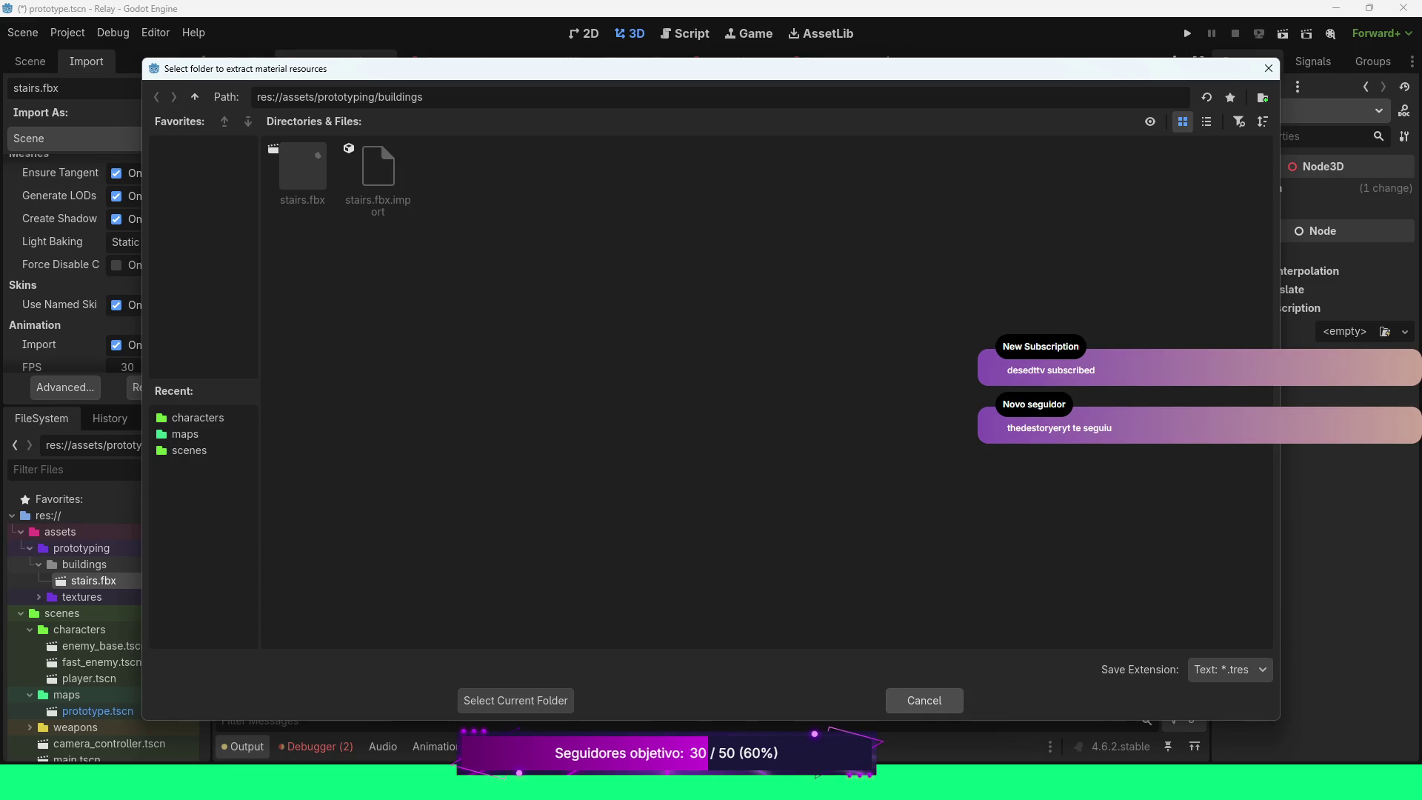
{"action": "left_click", "coordinate": [924, 700]}
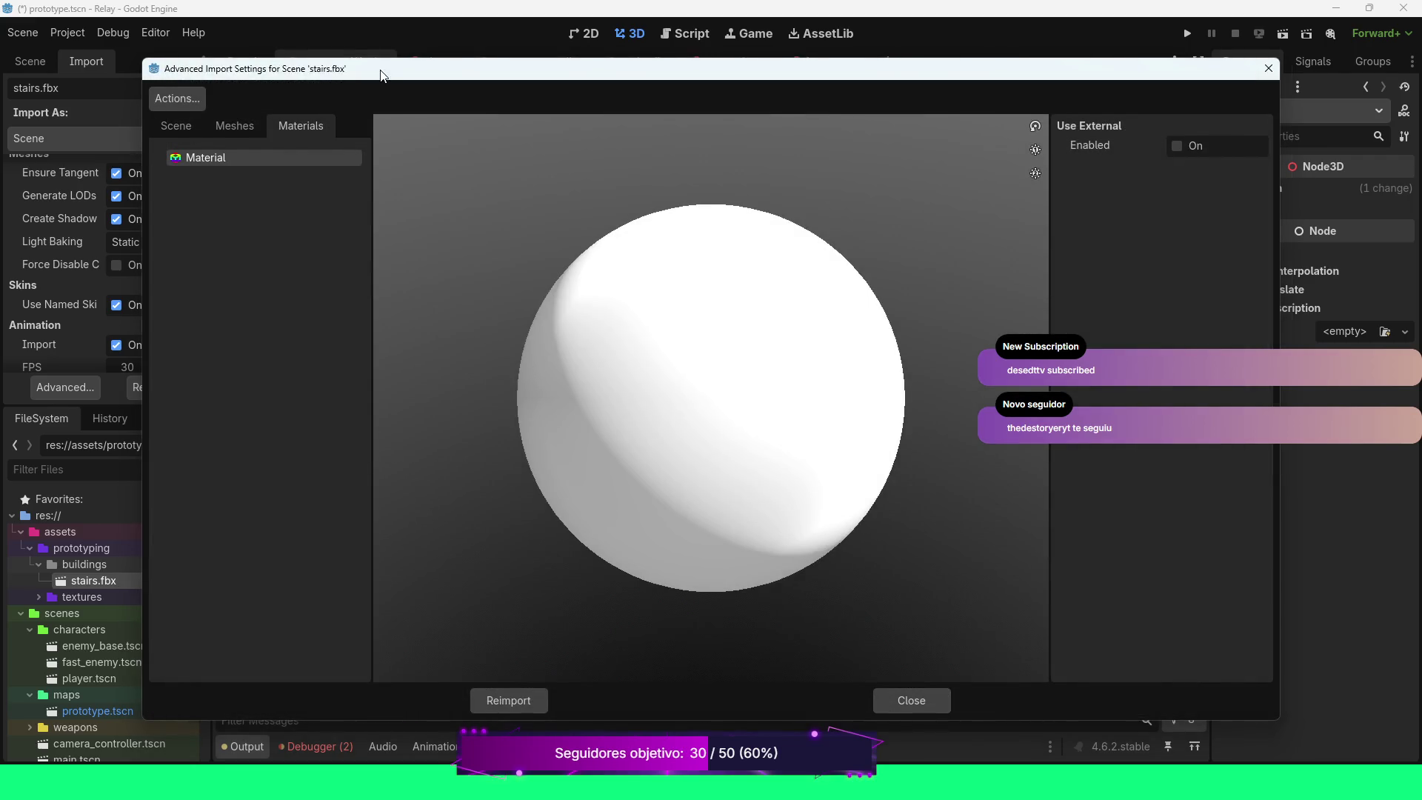
{"action": "left_click_drag", "start_coordinate": [378, 75], "coordinate": [471, 68]}
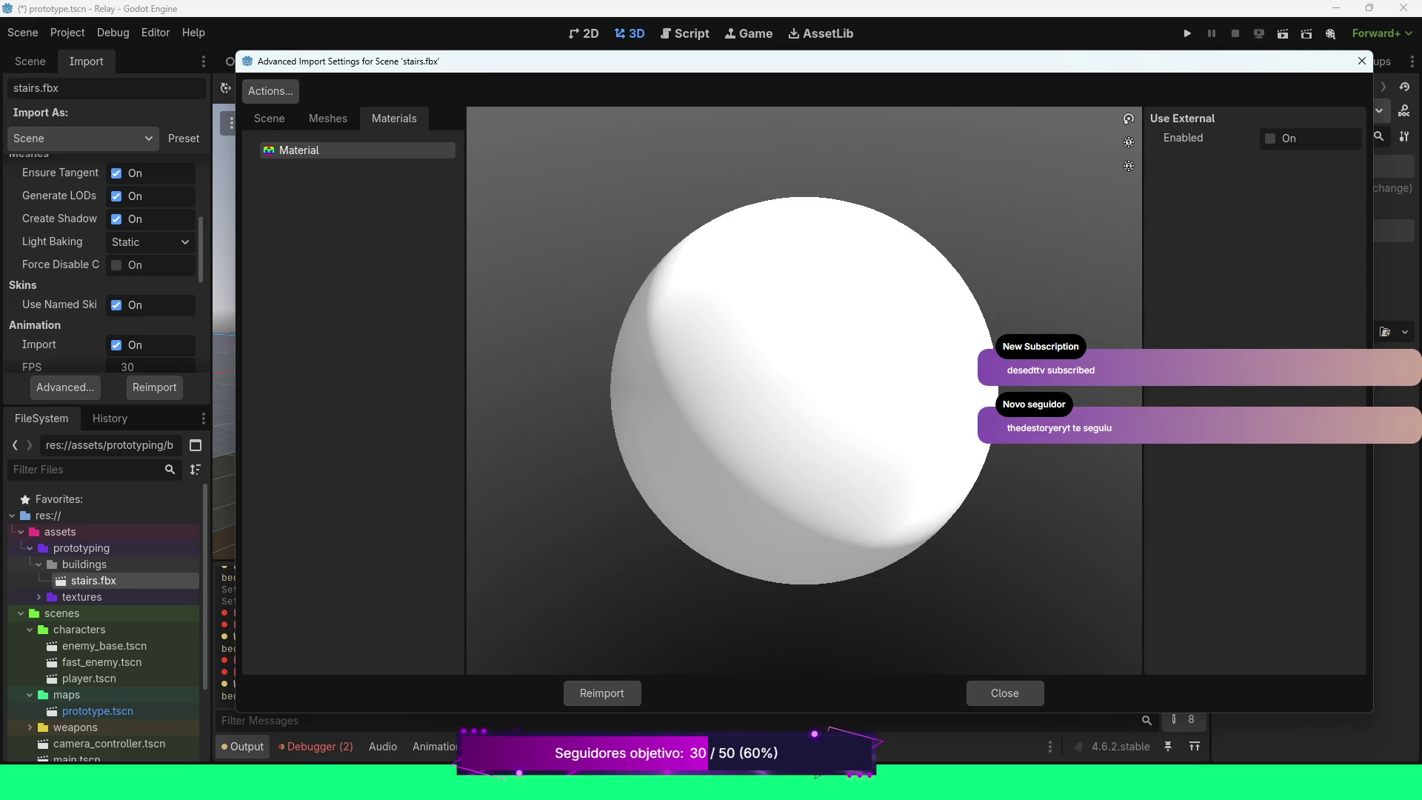